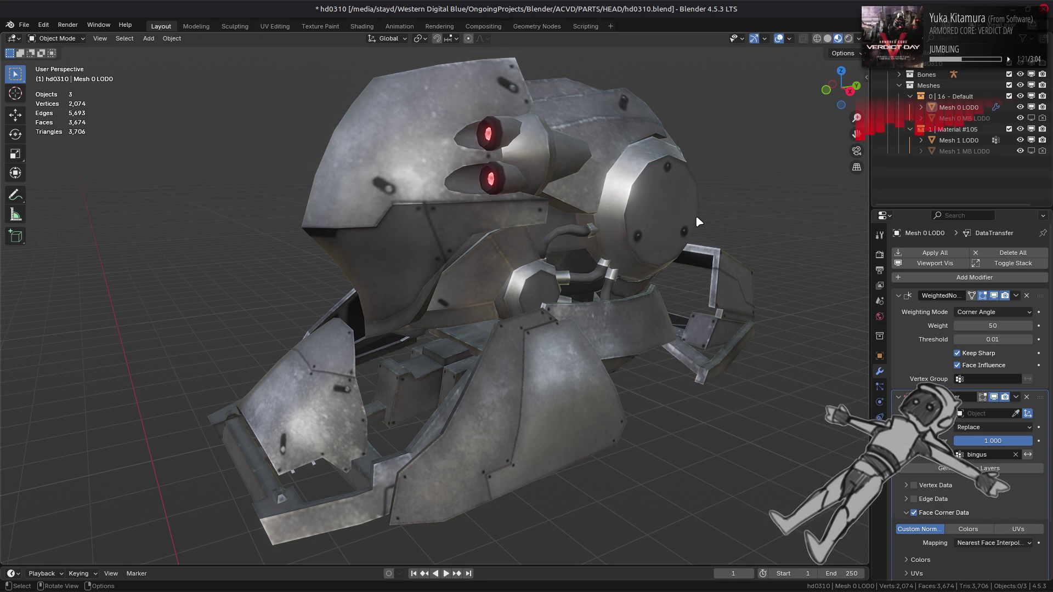
Step: Enable Shadows in the EEVEE render properties and orbit to a front view of the head
left_click(881, 255)
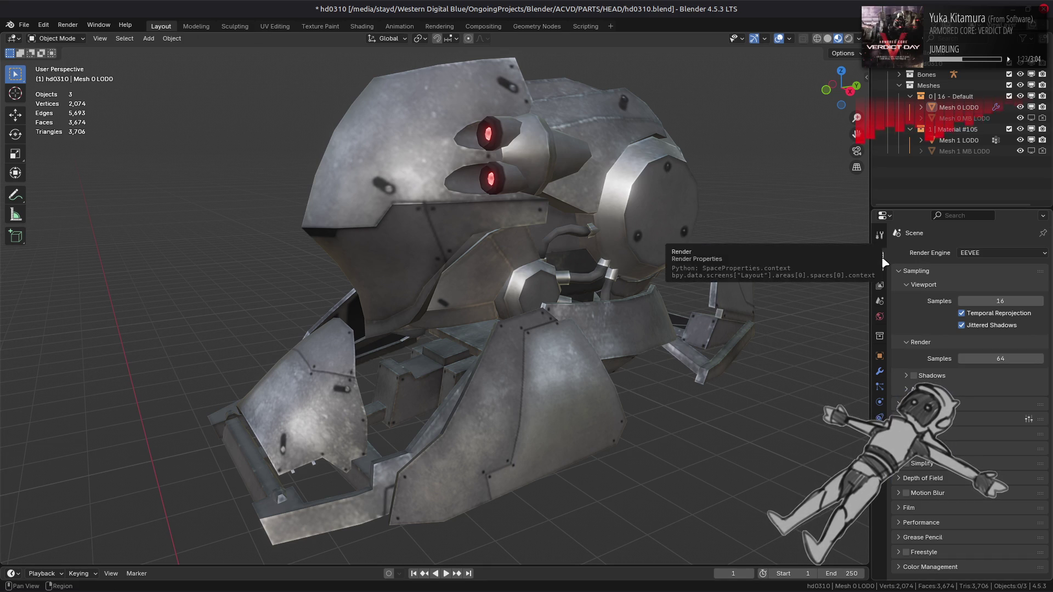
left_click(914, 377)
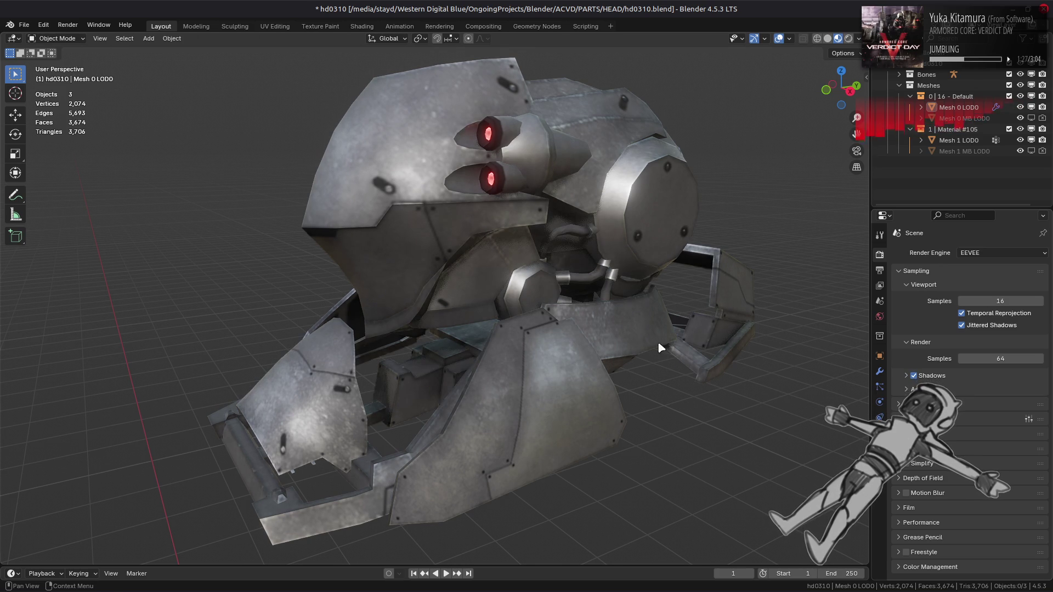
left_click(913, 419)
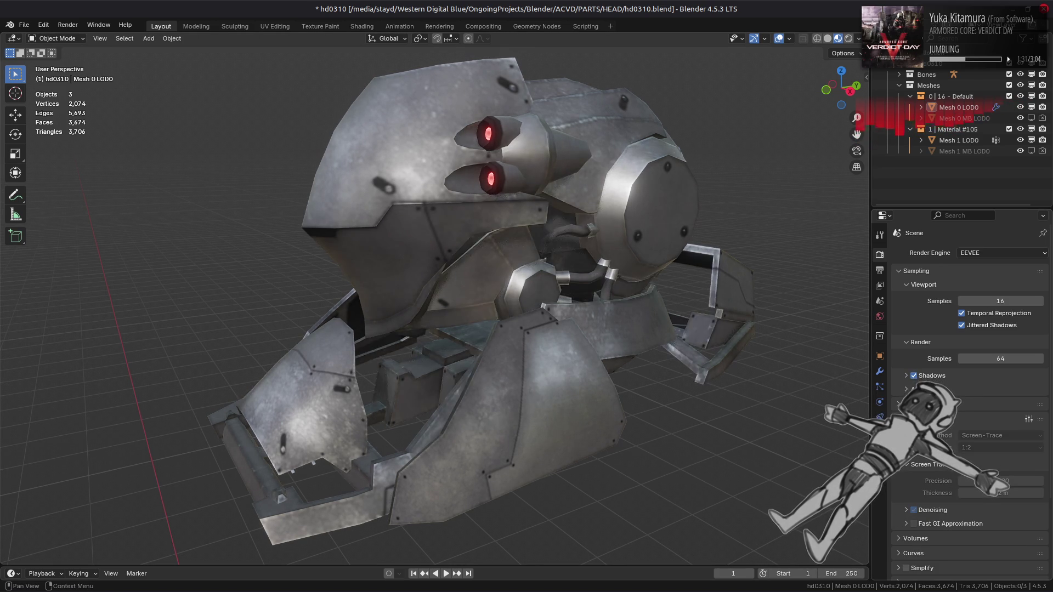
left_click(913, 419)
mouse_move(706, 270)
middle_mouse_down()
mouse_move(622, 360)
mouse_move(727, 357)
middle_mouse_up()
Step: Try several studio HDRIs for viewport lighting, briefly comparing against scene world lighting
left_click(859, 39)
left_click(853, 131)
left_click(665, 173)
left_click(817, 105)
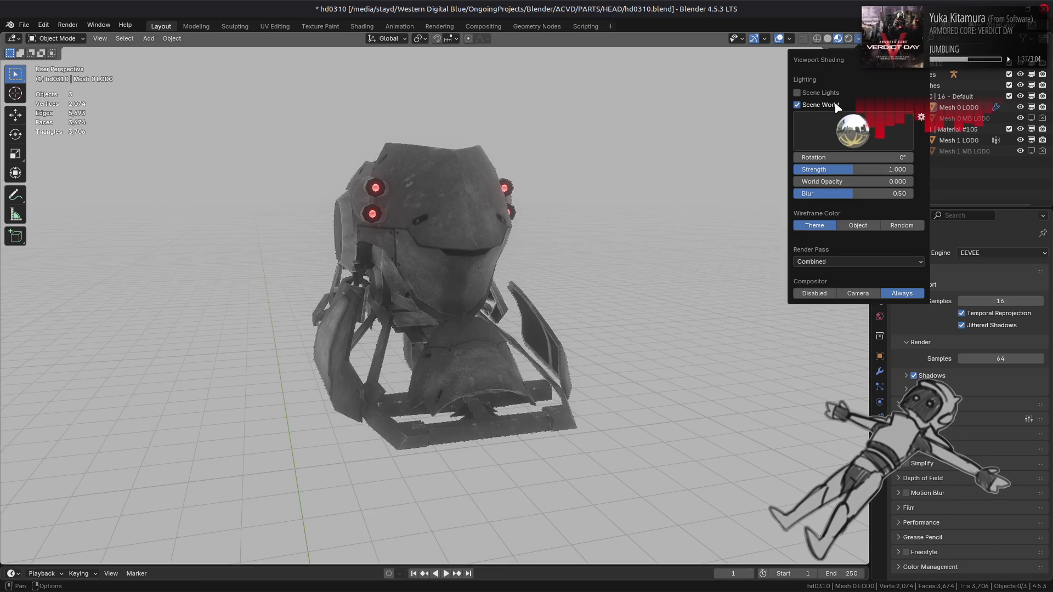
left_click(836, 106)
left_click(853, 131)
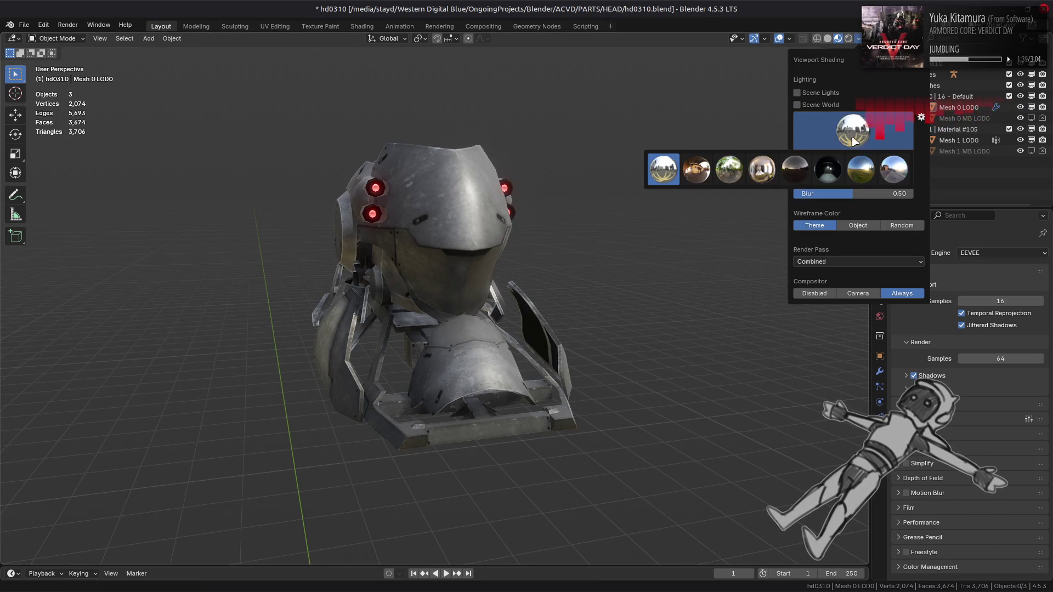
left_click(894, 169)
left_click(853, 131)
left_click(868, 168)
left_click(855, 135)
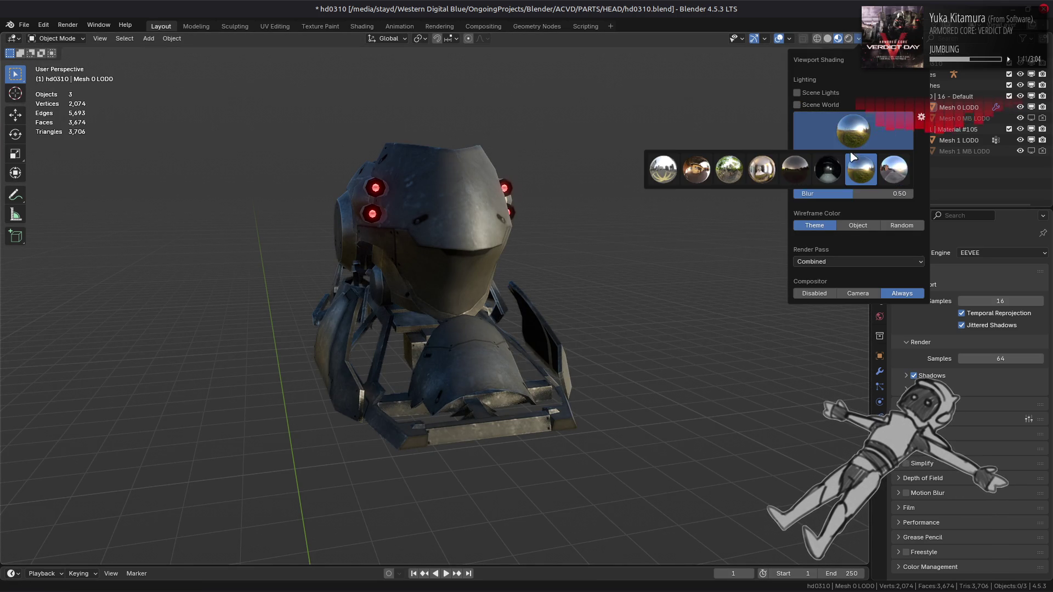
left_click(828, 169)
Step: Light the viewport with the warm second HDRI at strength 2.000
left_click(853, 130)
left_click(797, 170)
left_click(818, 133)
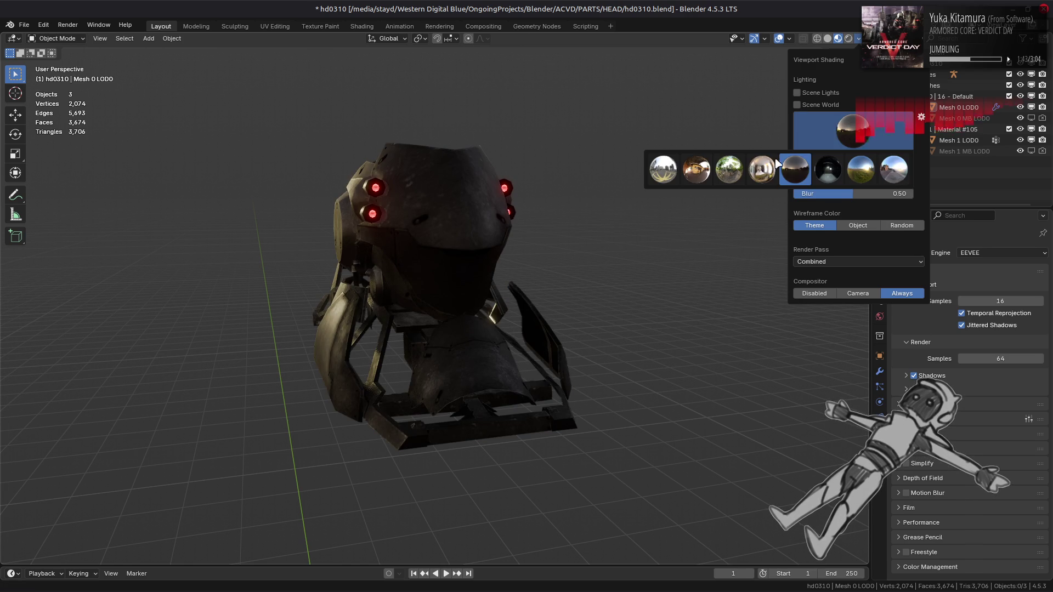
left_click(696, 170)
left_click(842, 130)
left_click(761, 168)
left_click(855, 131)
left_click(697, 170)
left_click_drag(834, 169, 913, 169)
Step: Switch to the fourth HDRI at strength 1 and save hd0310.blend
left_click(845, 147)
left_click(761, 167)
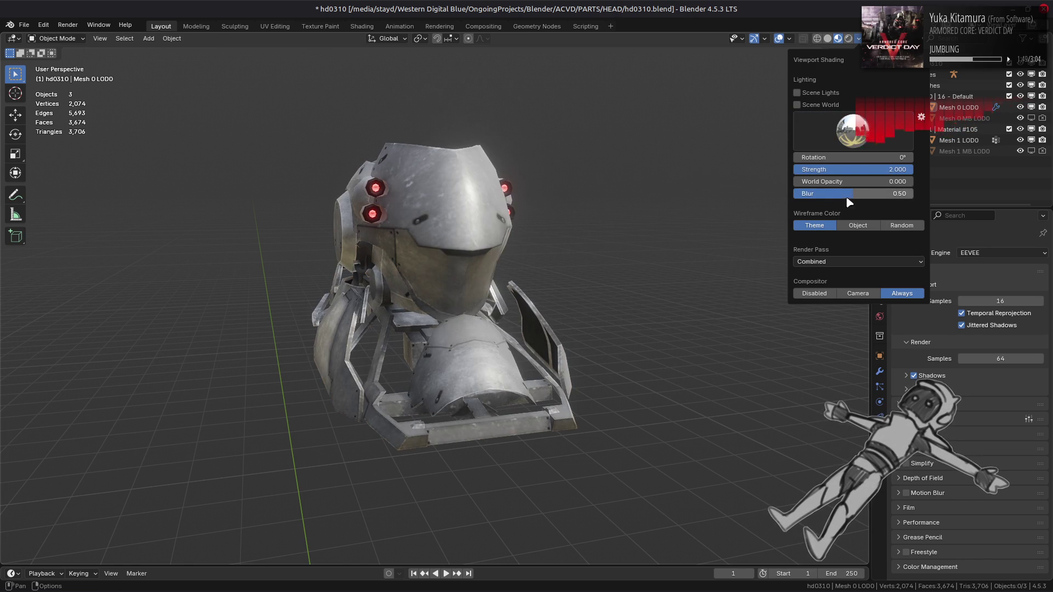
left_click(869, 169)
type("1")
key("Return")
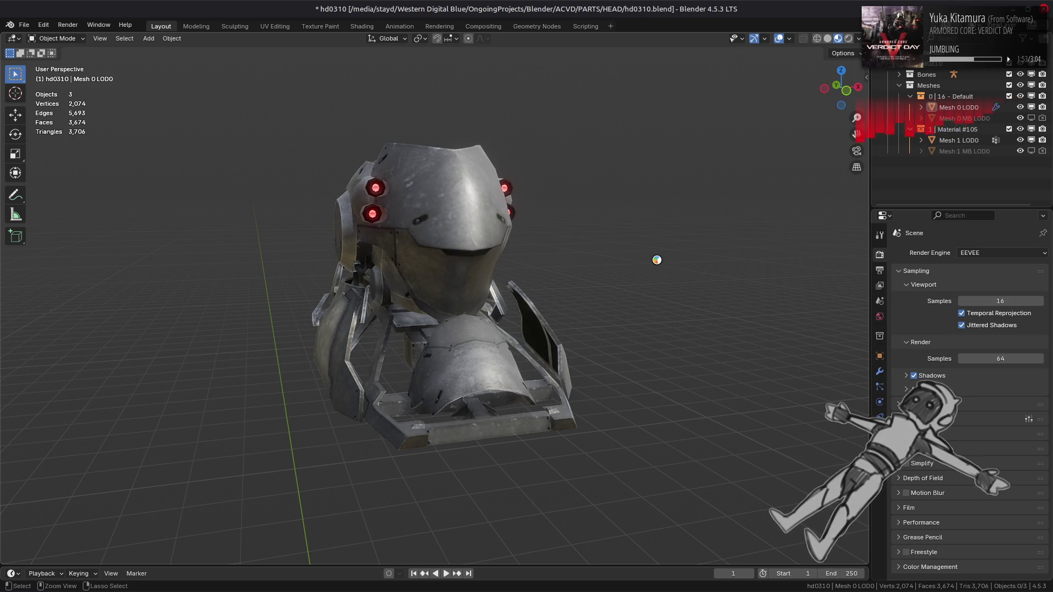
key("ctrl+s")
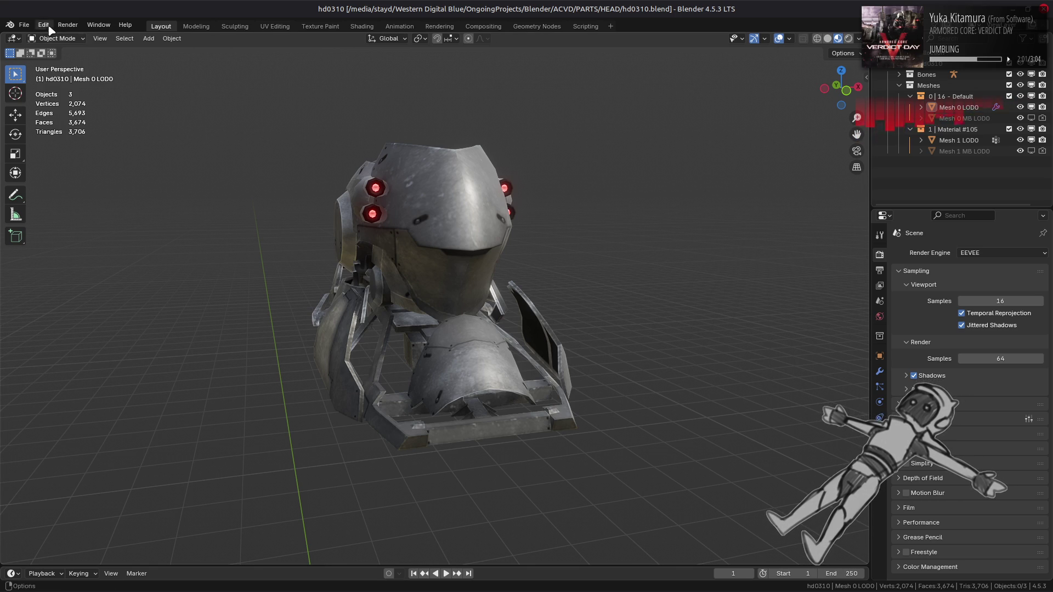
Step: Open LR_garage_export.blend from recent files and orbit to view the robot's chest
left_click(24, 25)
mouse_move(109, 59)
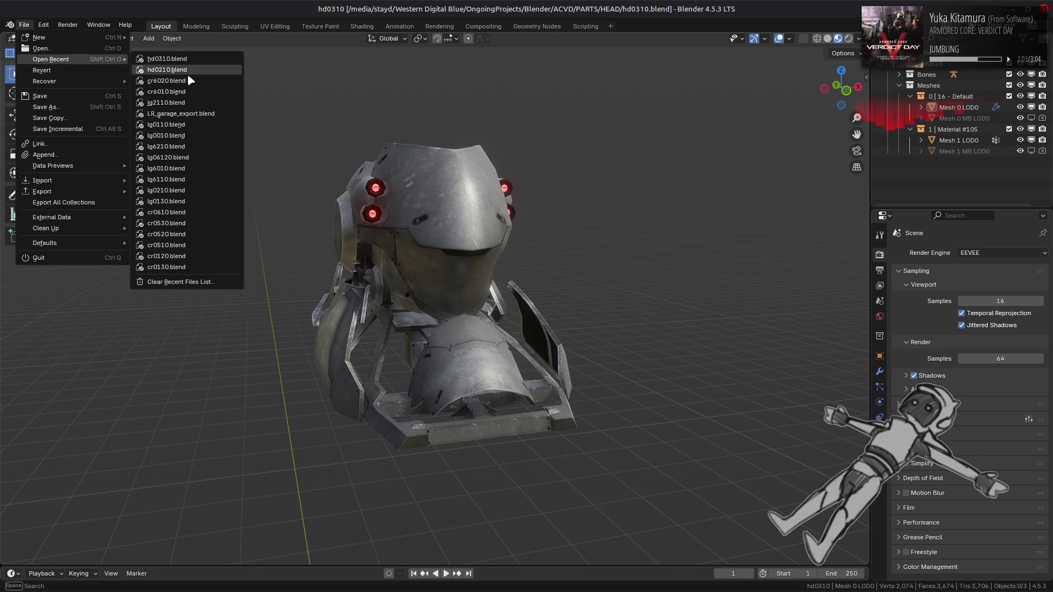
left_click(200, 110)
mouse_move(380, 136)
middle_mouse_down()
mouse_move(449, 174)
mouse_move(411, 219)
mouse_move(384, 229)
middle_mouse_up()
scroll(454, 205, "down", 3)
mouse_move(453, 205)
middle_mouse_down()
mouse_move(426, 230)
mouse_move(426, 270)
middle_mouse_up()
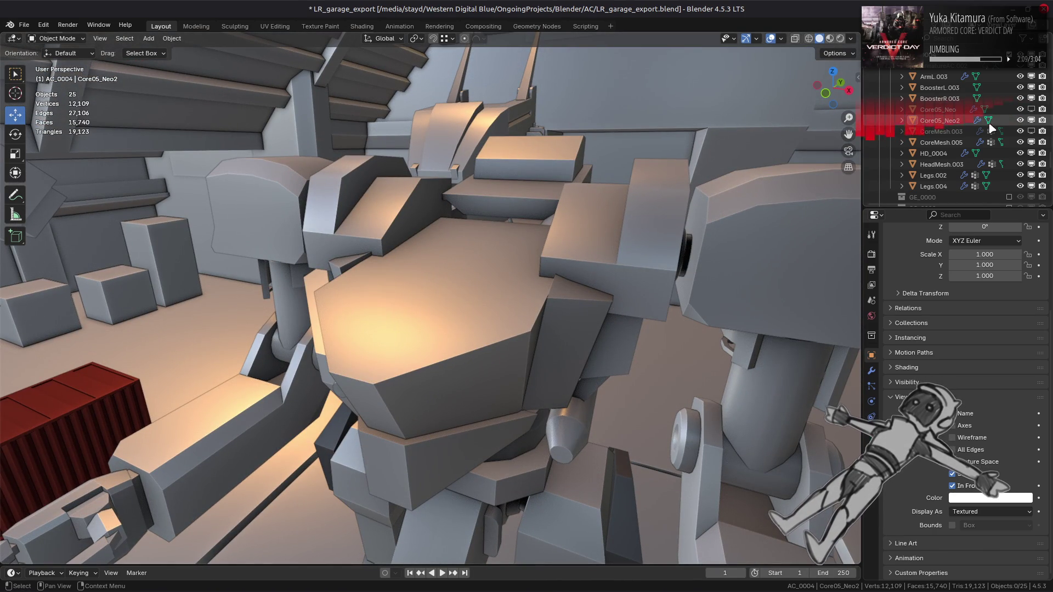
Step: Turn off In Front for Core05_Neo2, hide CoreMesh.005, and save the file
left_click(951, 122)
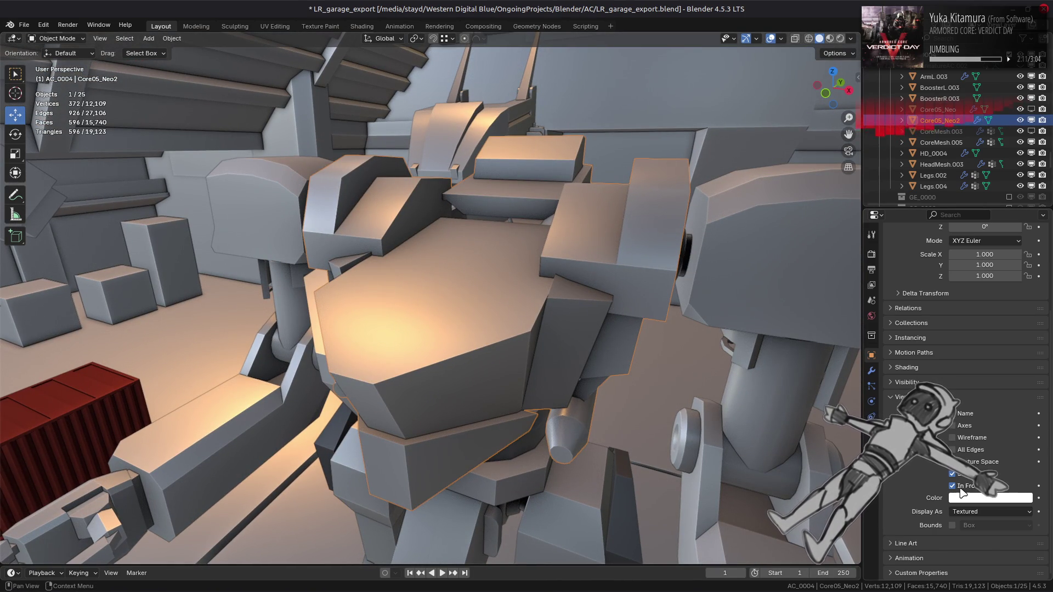
left_click(952, 486)
left_click(1020, 142)
left_click(1020, 142)
left_click(1020, 142)
key("alt+a")
middle_click_drag(458, 277, 540, 266)
key("ctrl+s")
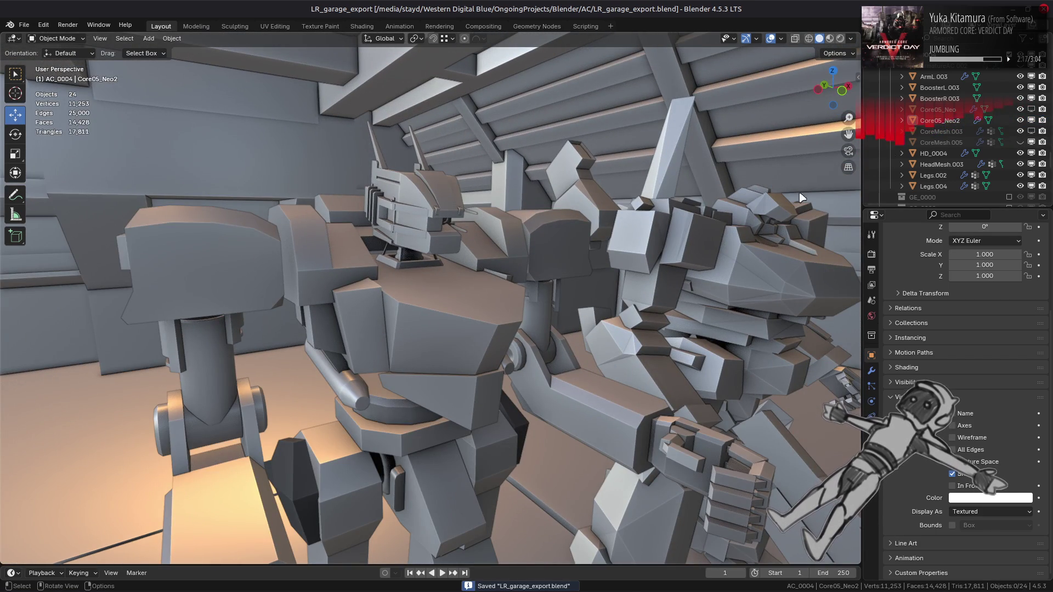
Step: Exclude the AC_0004 collection, frame the HD_0004.001 head, and enter Edit Mode
scroll(926, 127, "up", 2)
left_click(1009, 76)
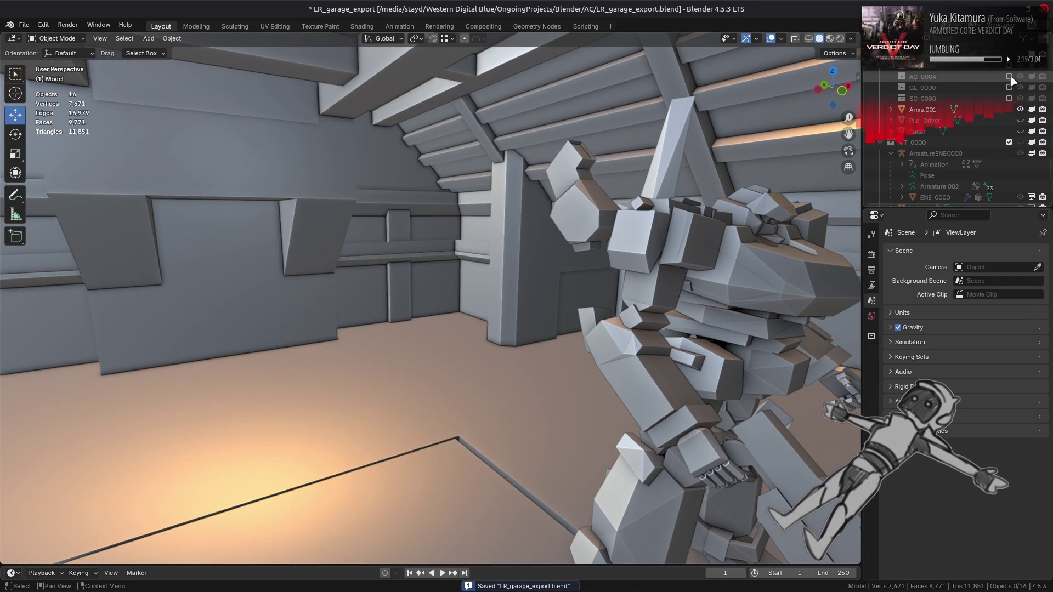
scroll(926, 128, "up", 3)
left_click(1009, 65)
left_click(449, 129)
key("KP_Decimal")
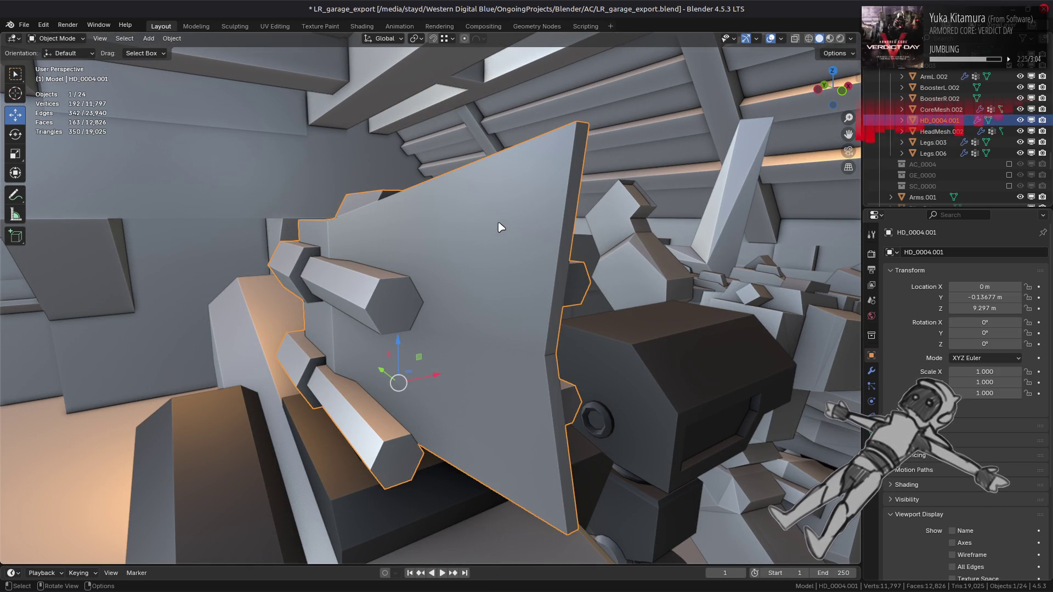
key("alt+a")
key("Tab")
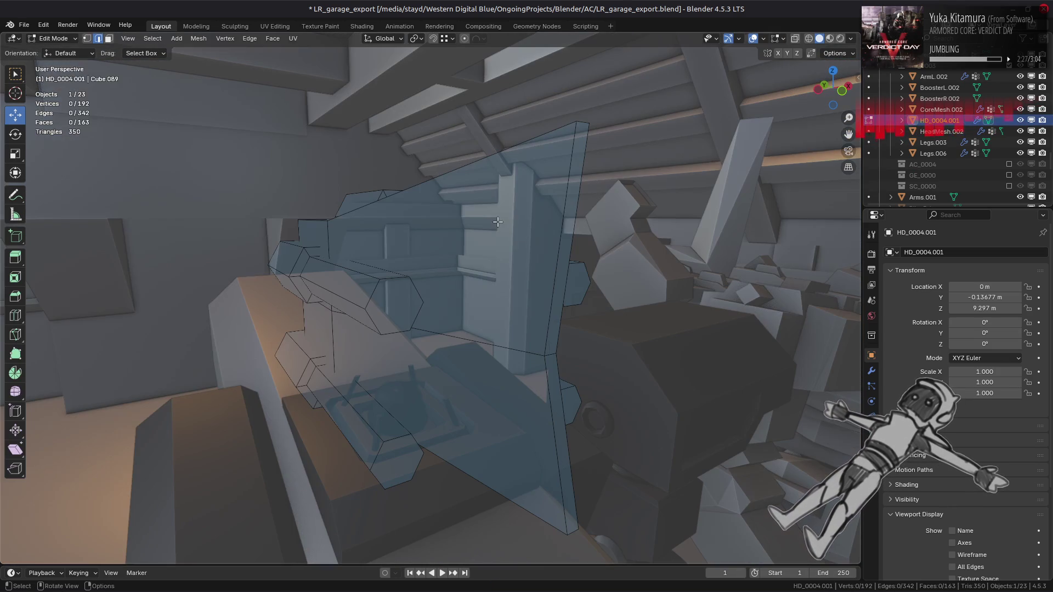
Step: Turn off the translucent Retopology overlay in the edit-mode display options
left_click(775, 39)
left_click(717, 134)
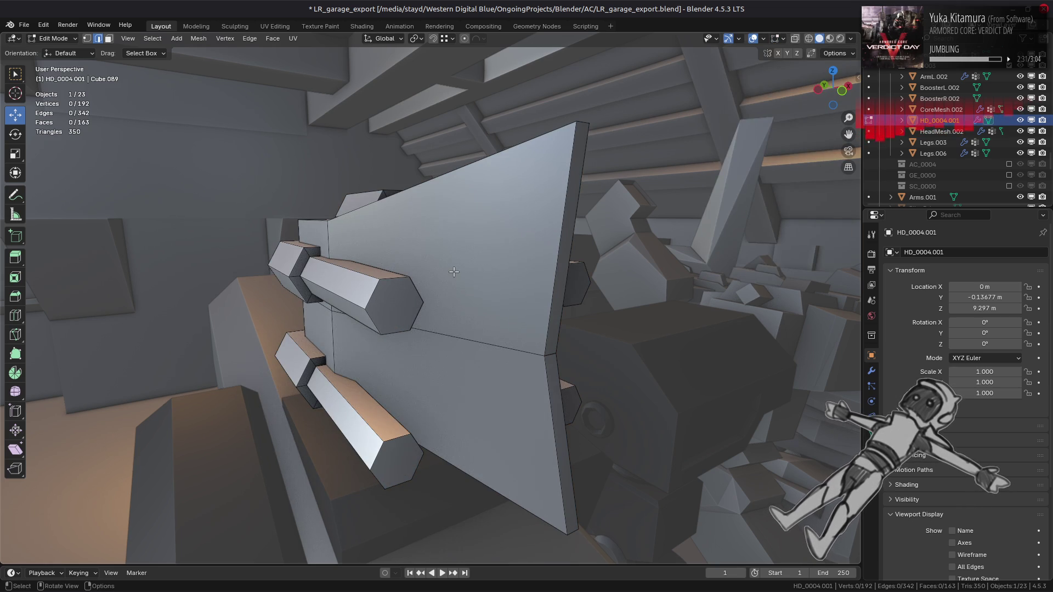
mouse_move(451, 275)
middle_mouse_down()
mouse_move(385, 256)
mouse_move(489, 271)
mouse_move(485, 249)
mouse_move(461, 277)
middle_mouse_up()
key("Tab")
key("Tab")
Step: Subdivide the selected edges of the head mesh
right_click(461, 277)
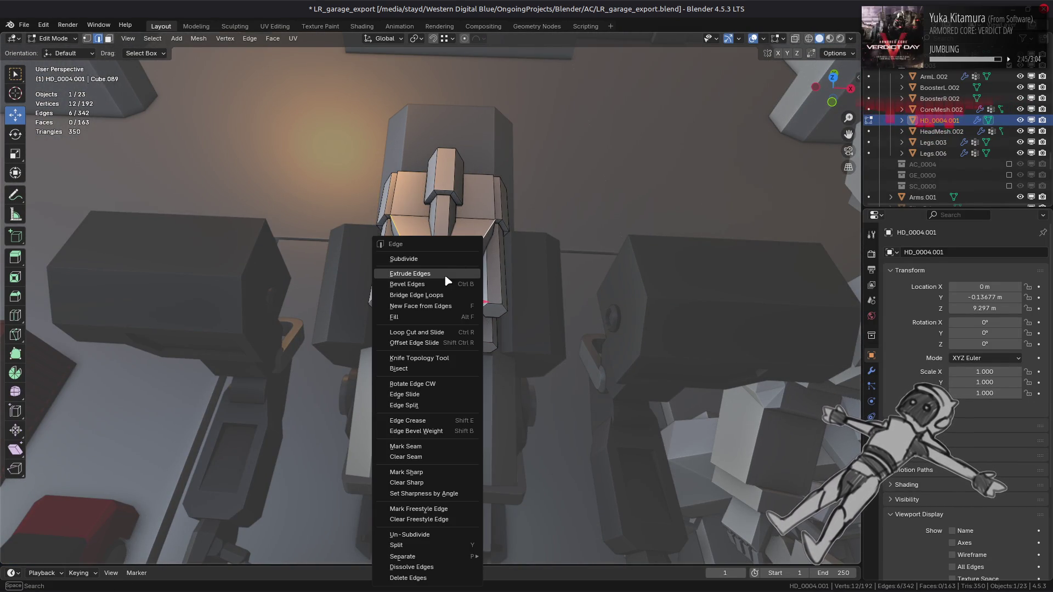
left_click(442, 279)
left_click(525, 293)
middle_click_drag(526, 293, 511, 281)
Step: Scale the selected front-plate face loops 1.2 along X from the front view, then return to Object Mode
left_click(493, 337, "alt")
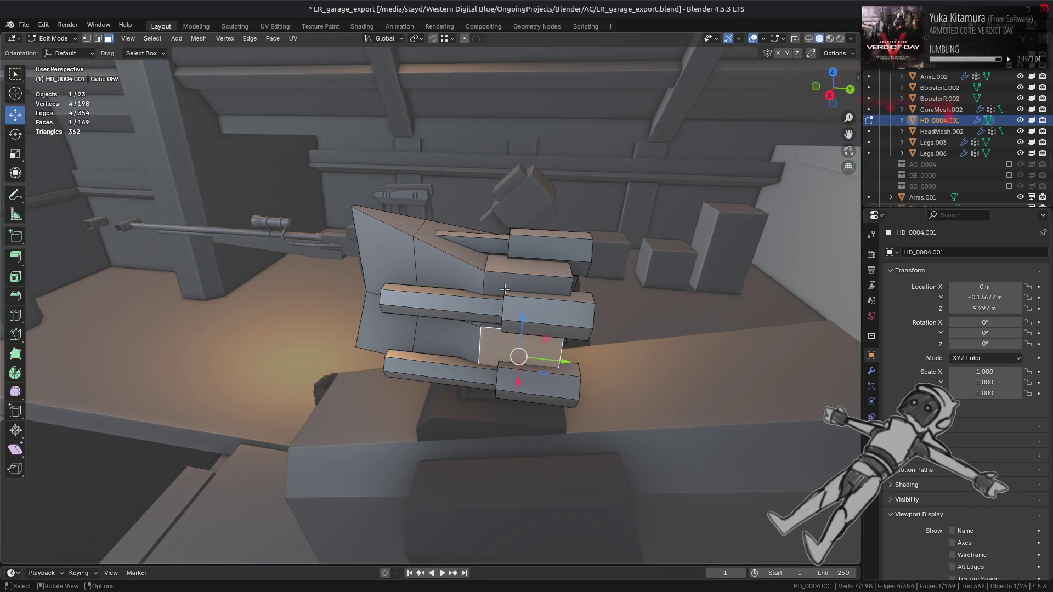
left_click(527, 280, "alt")
middle_click_drag(526, 280, 571, 276)
key("KP_1")
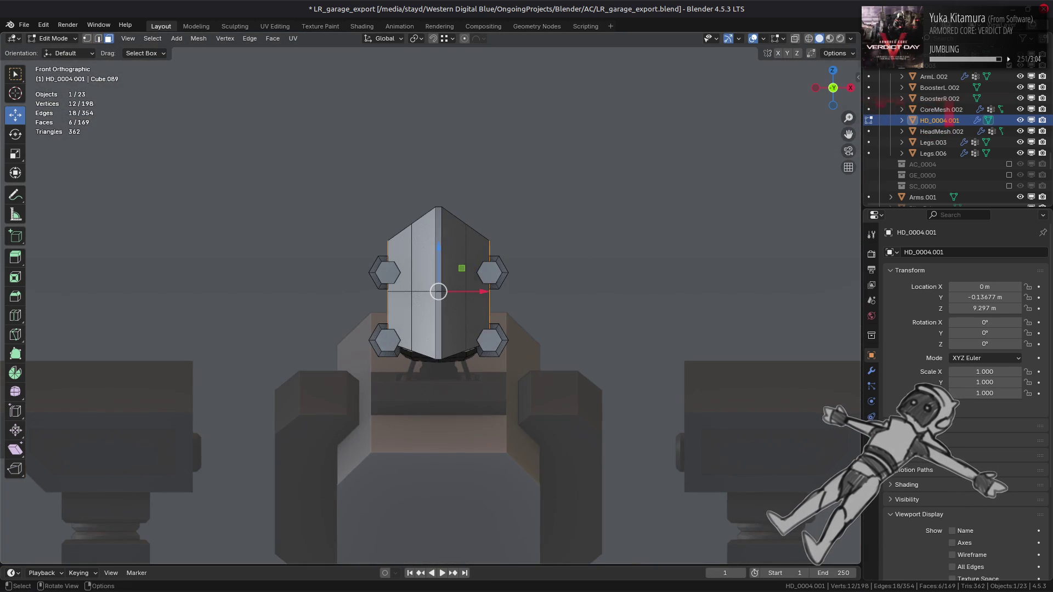
key("s")
key("x")
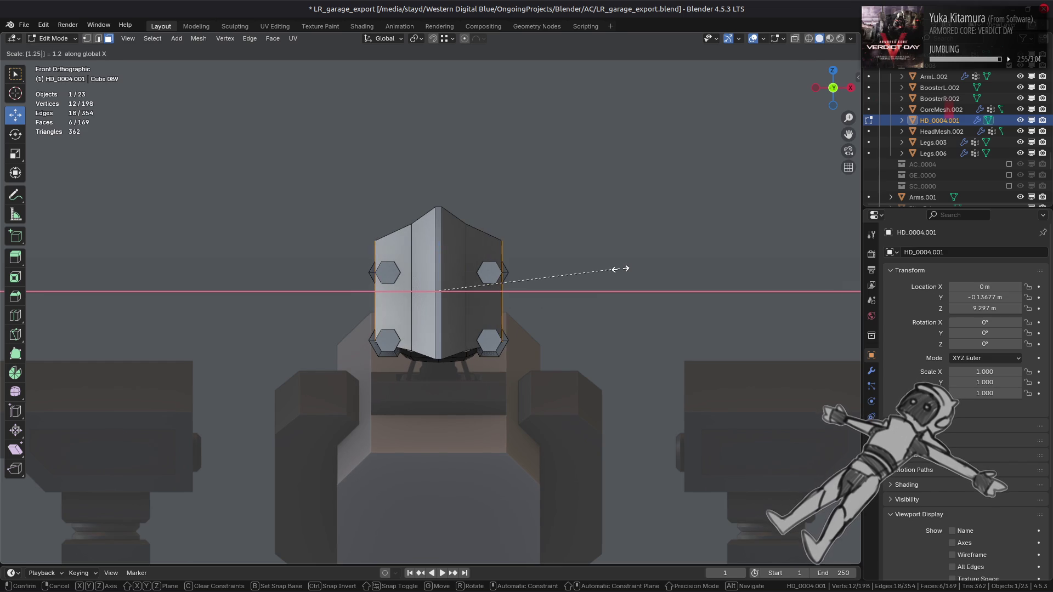
left_click(621, 269)
key("Tab")
middle_click_drag(461, 272, 387, 308)
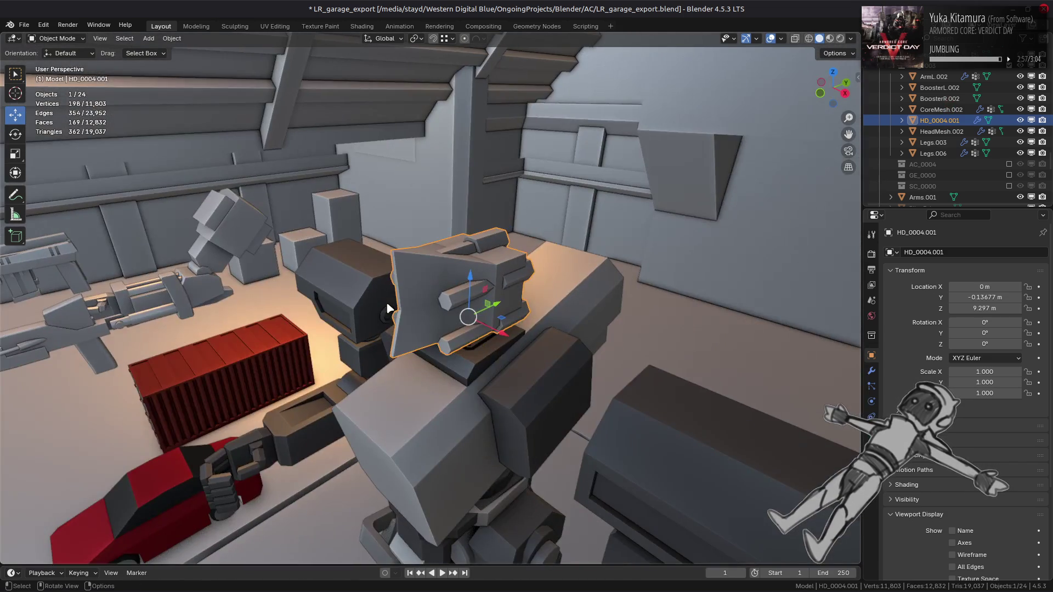
Step: Enter Edit Mode on HD_0004.001 and select an edge loop on its front plate for inspection
scroll(412, 302, "up", 2)
key("alt+a")
scroll(431, 298, "up", 2)
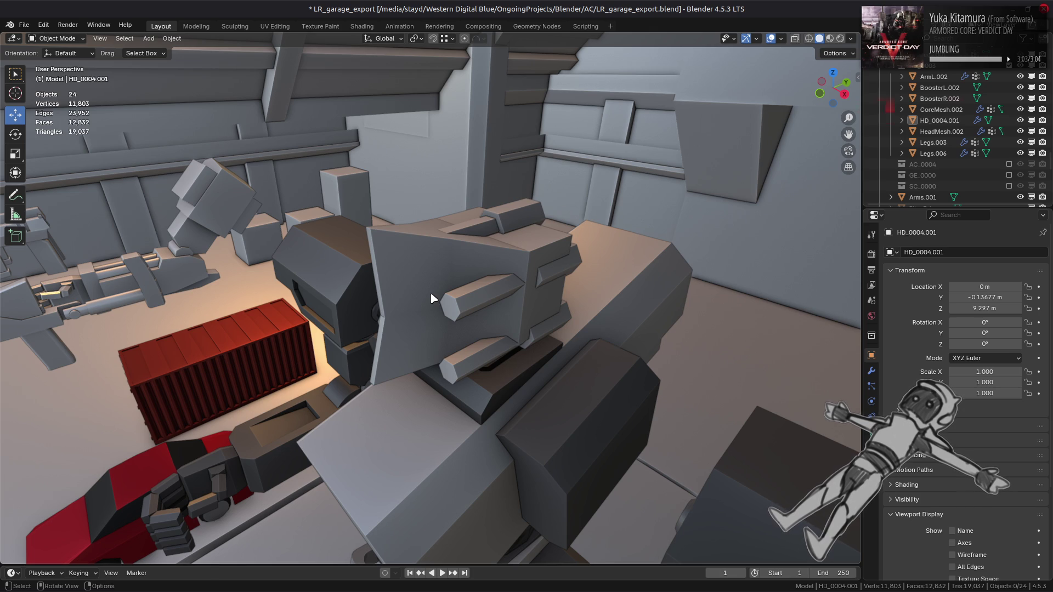
left_click(432, 297)
key("Tab")
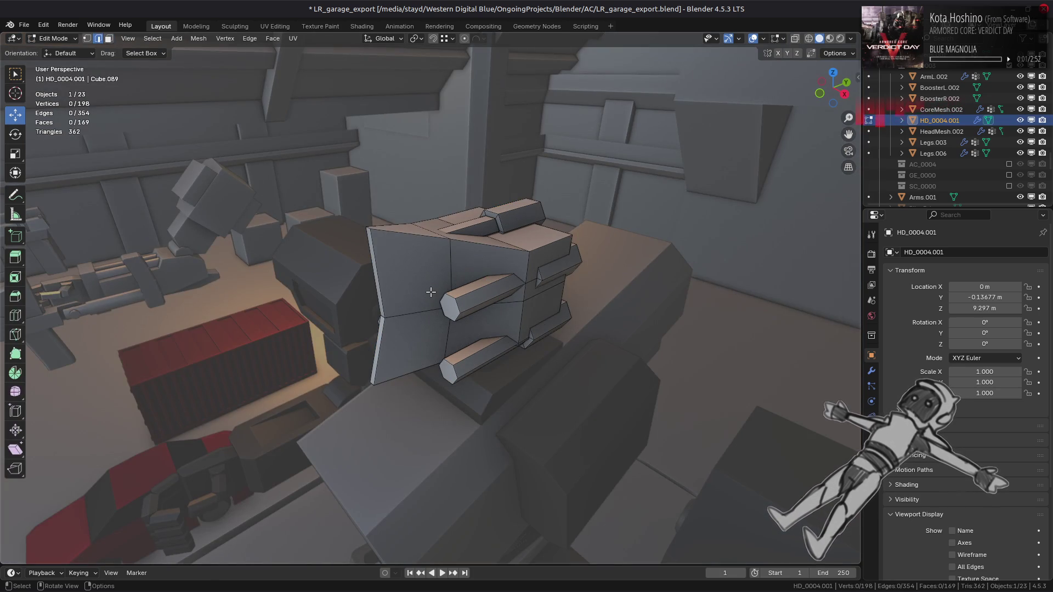
left_click(430, 296, "alt")
middle_click_drag(430, 298, 476, 279)
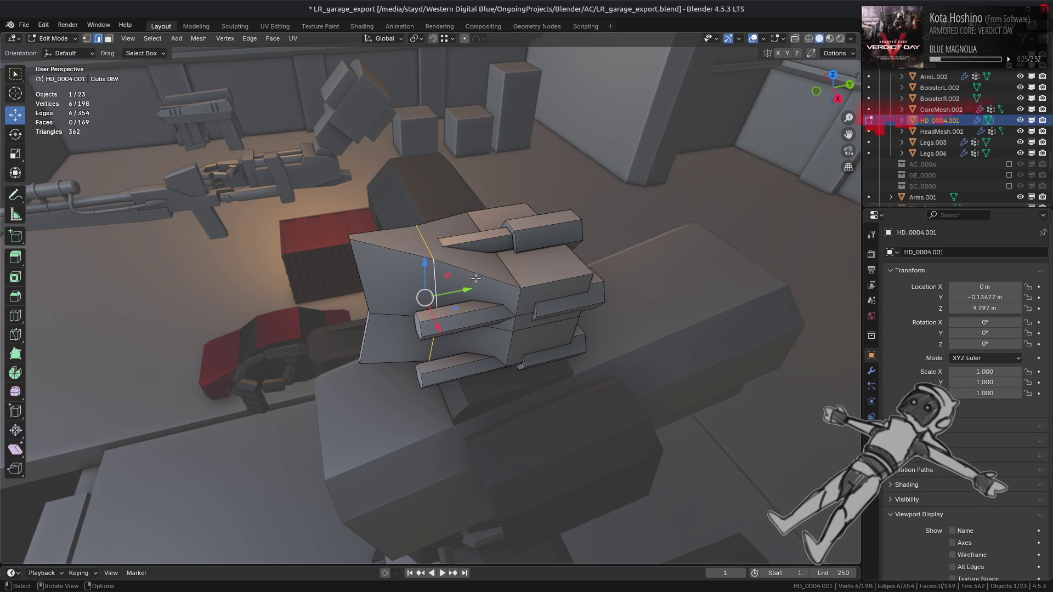
middle_click_drag(476, 278, 465, 286)
mouse_move(367, 316)
middle_mouse_down()
mouse_move(393, 270)
mouse_move(378, 291)
mouse_move(270, 310)
mouse_move(439, 288)
middle_mouse_up()
Step: Bevel the selected front-plate edges at 0.435 m, comparing results with and without Loop Slide
key("ctrl+b")
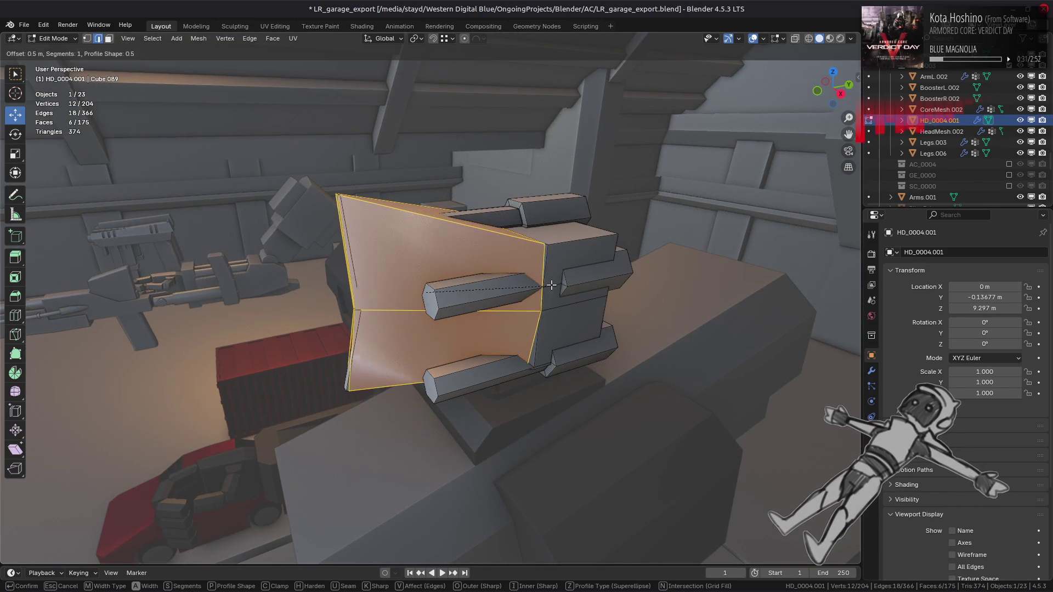
left_click(545, 285)
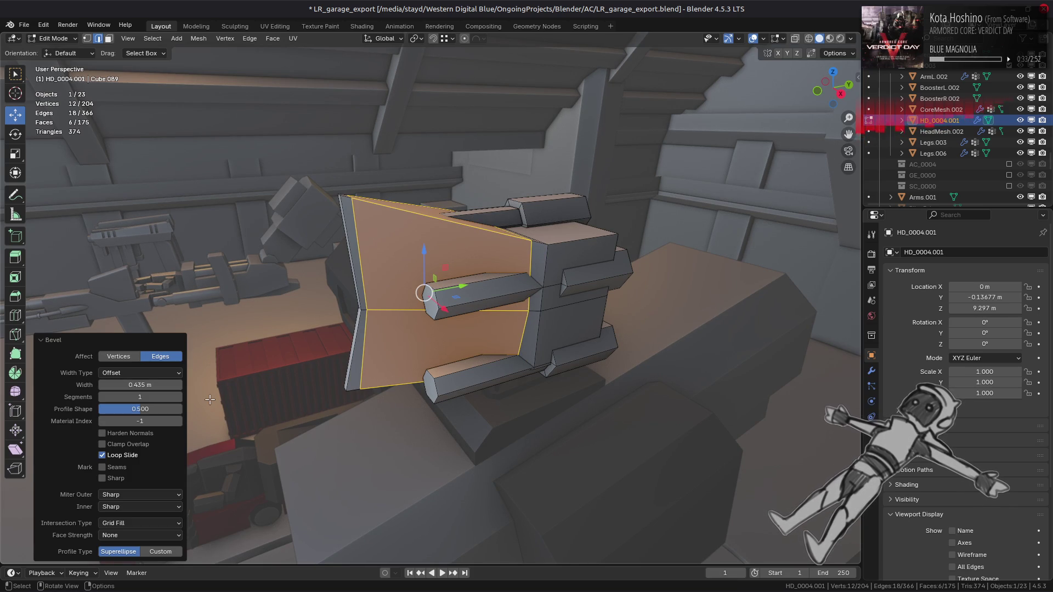
left_click(132, 456)
mouse_move(278, 439)
middle_mouse_down()
mouse_move(317, 414)
mouse_move(383, 402)
mouse_move(217, 442)
middle_mouse_up()
left_click(131, 455)
key("KP_1")
left_click(136, 455)
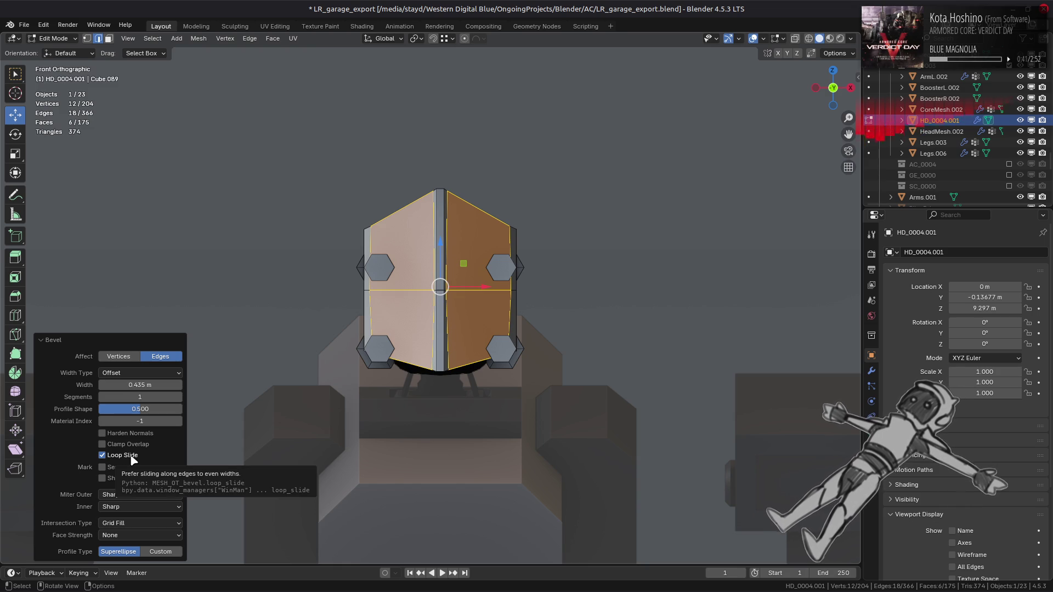
left_click(133, 457)
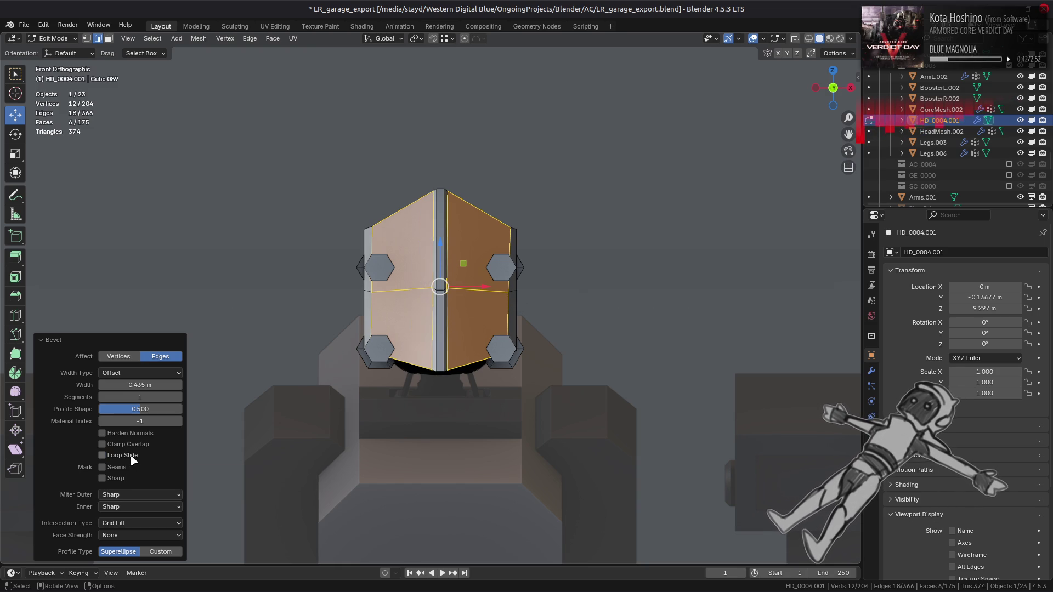
Step: Switch the bevel width type to Percent, set it around 90%, and enable Loop Slide
left_click(141, 373)
left_click(152, 421)
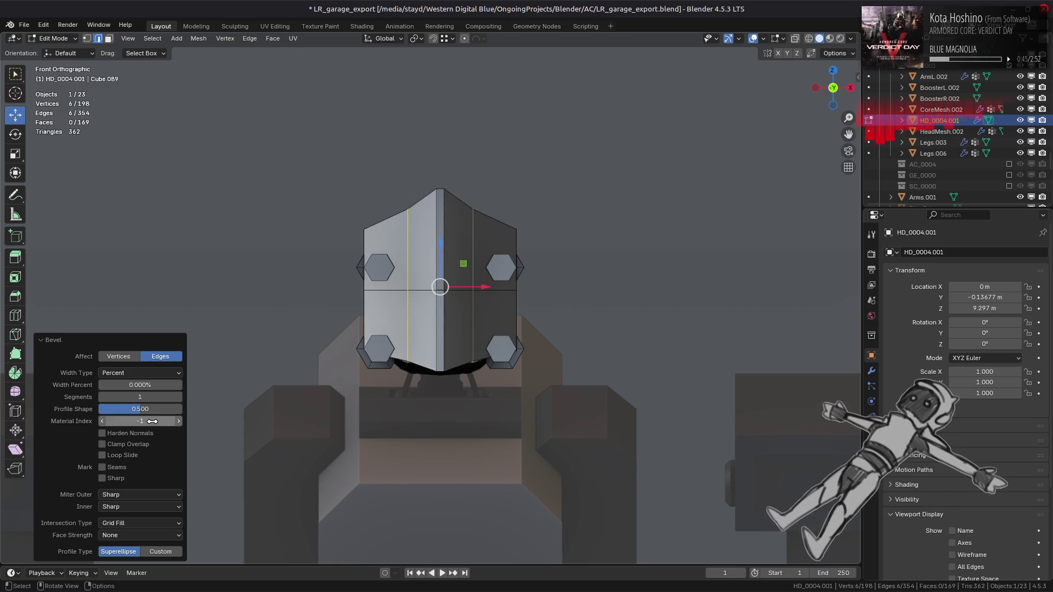
left_click_drag(153, 385, 412, 316)
middle_click_drag(412, 317, 371, 268)
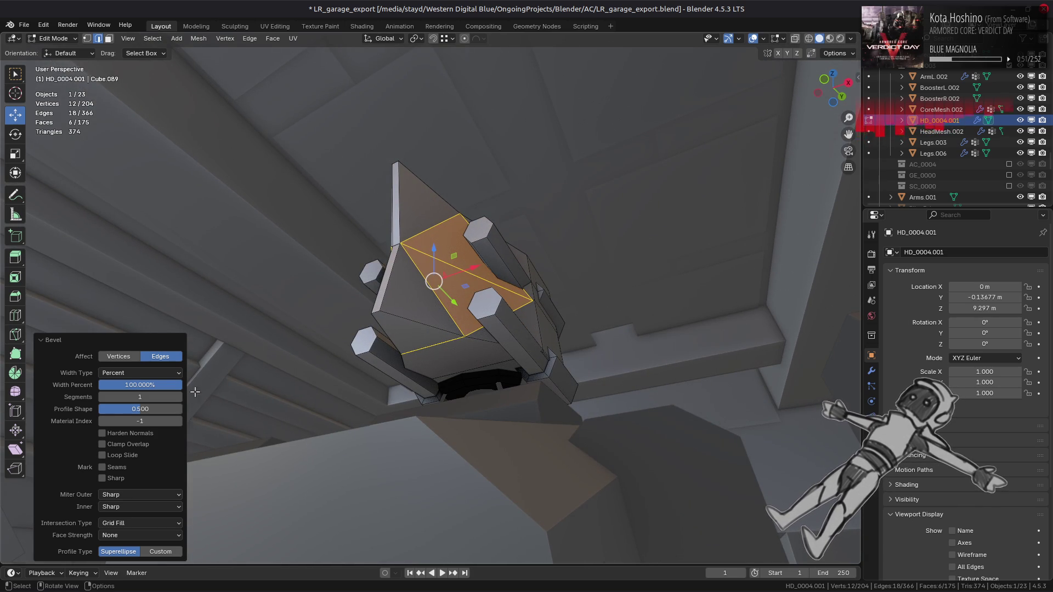
left_click(137, 456)
mouse_move(163, 386)
left_mouse_down()
mouse_move(71, 386)
mouse_move(172, 388)
left_mouse_up()
middle_click_drag(489, 260, 447, 355)
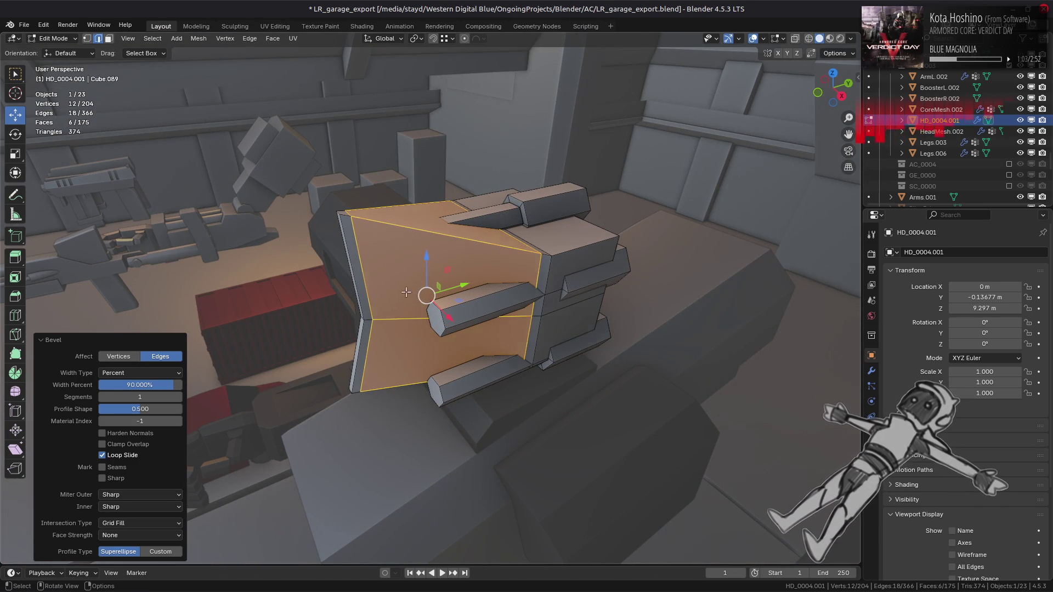
Step: Select the two bevel faces in face mode and bring up the MESHmachine menu
key("3")
left_click(428, 274)
key("y")
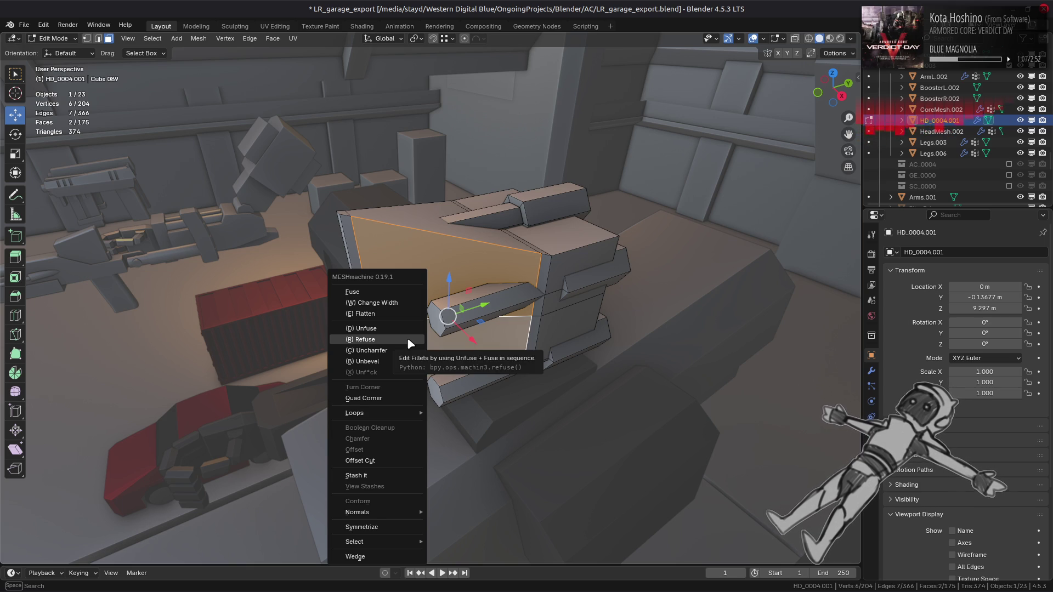
Step: Rebuild the flat bevel as a fillet with MESHmachine Refuse and turn off smoothing
left_click(408, 339)
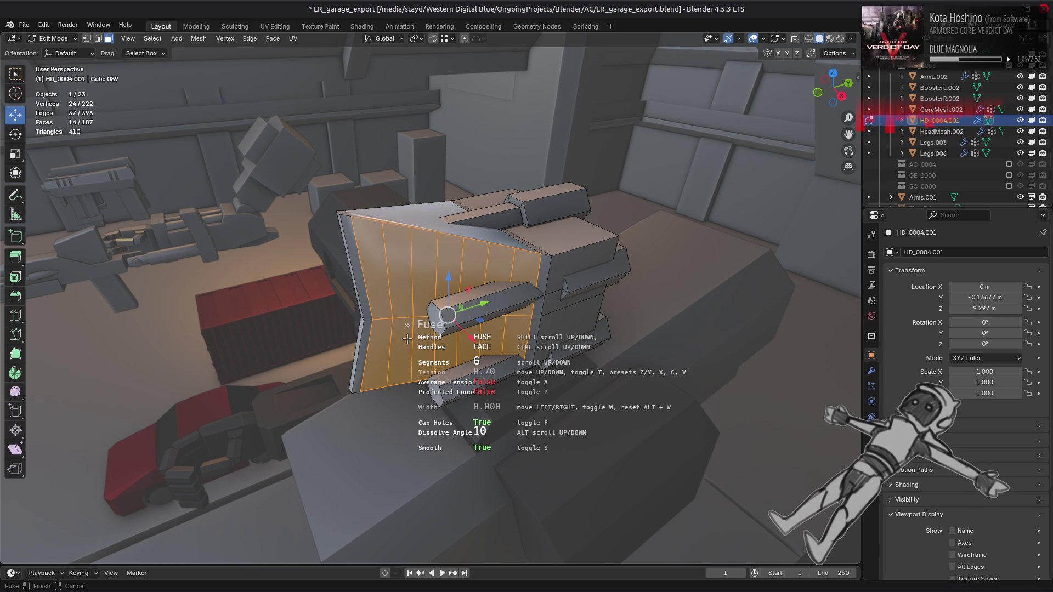
mouse_move(407, 339)
middle_mouse_down()
mouse_move(378, 346)
mouse_move(357, 377)
mouse_move(393, 319)
mouse_move(398, 262)
mouse_move(301, 298)
mouse_move(407, 324)
mouse_move(421, 387)
middle_mouse_up()
key("s")
scroll(405, 319, "down", 4)
scroll(405, 320, "down", 1)
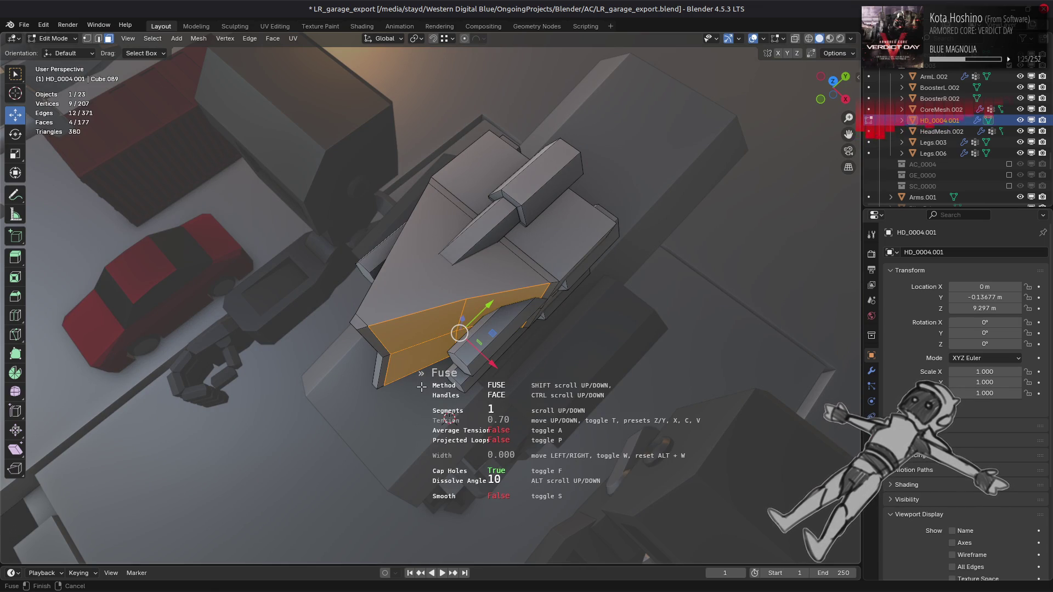
middle_click_drag(421, 386, 397, 322)
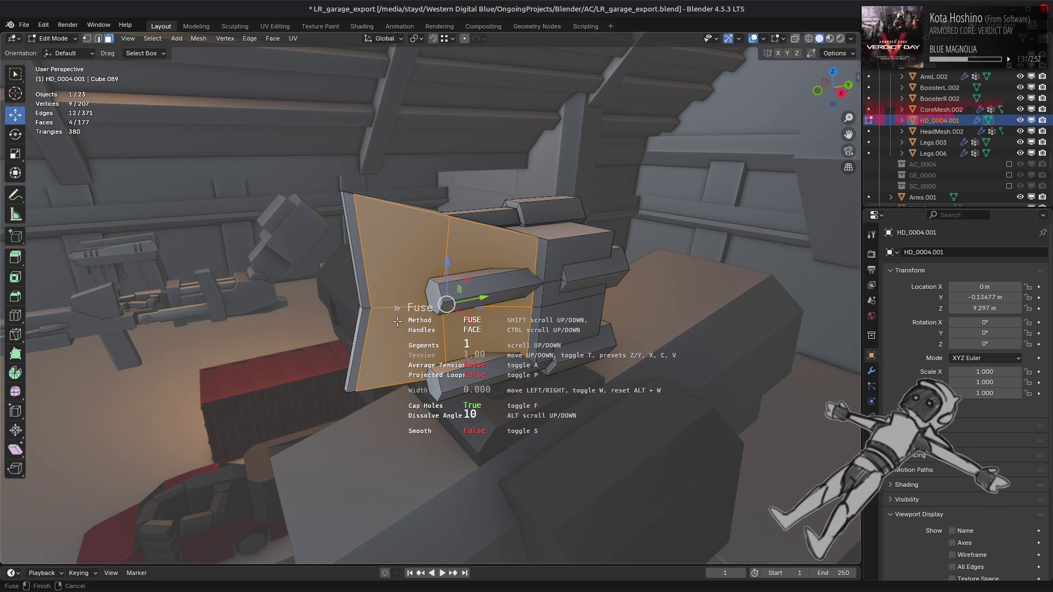
scroll(397, 322, "up", 7)
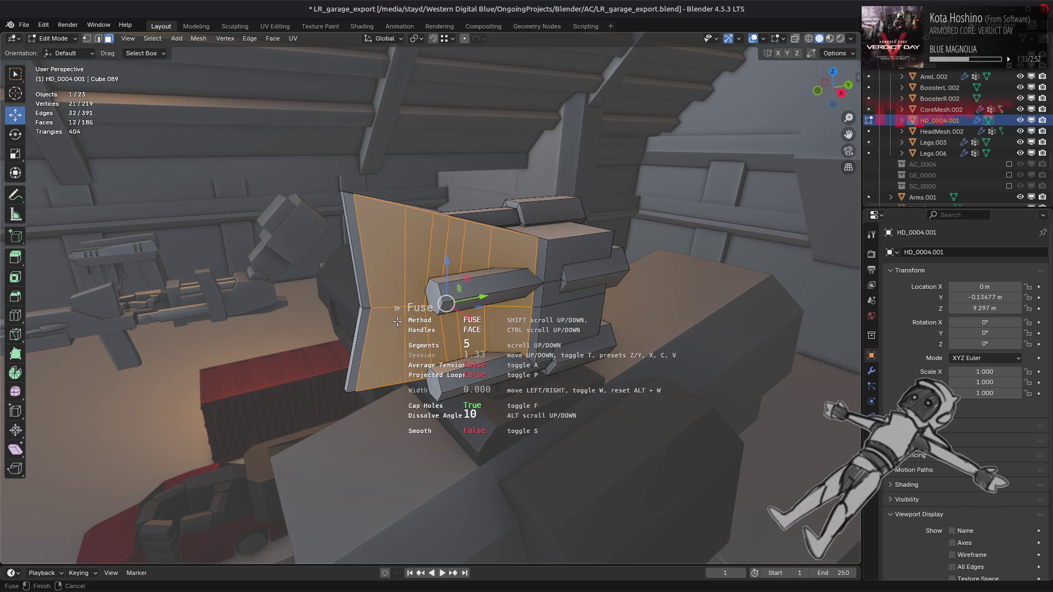
Step: Try average tension on the fillet loops, then turn it back off
key("a")
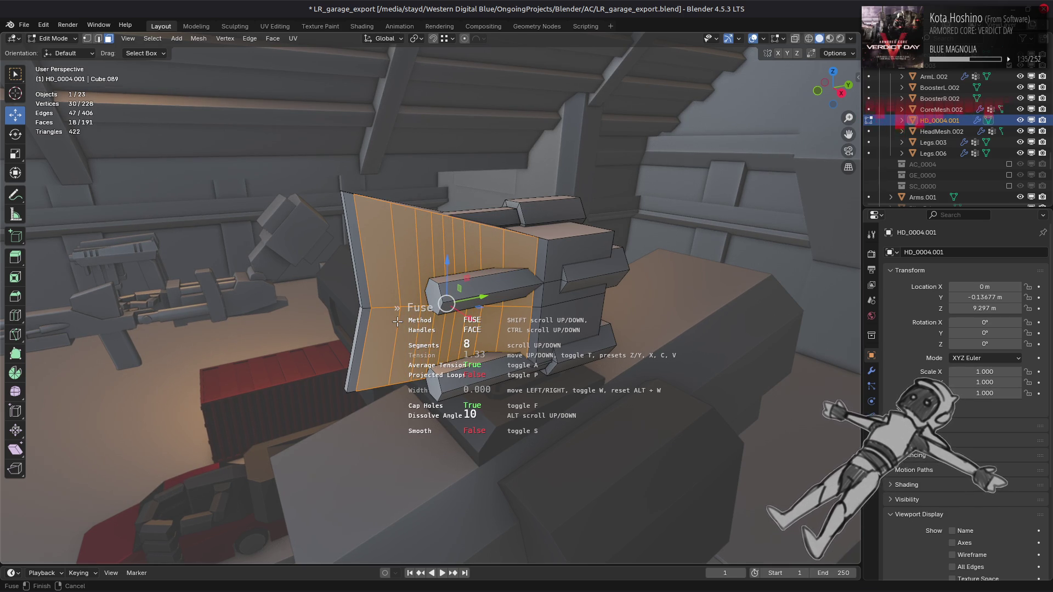
middle_click_drag(397, 322, 381, 359)
key("a")
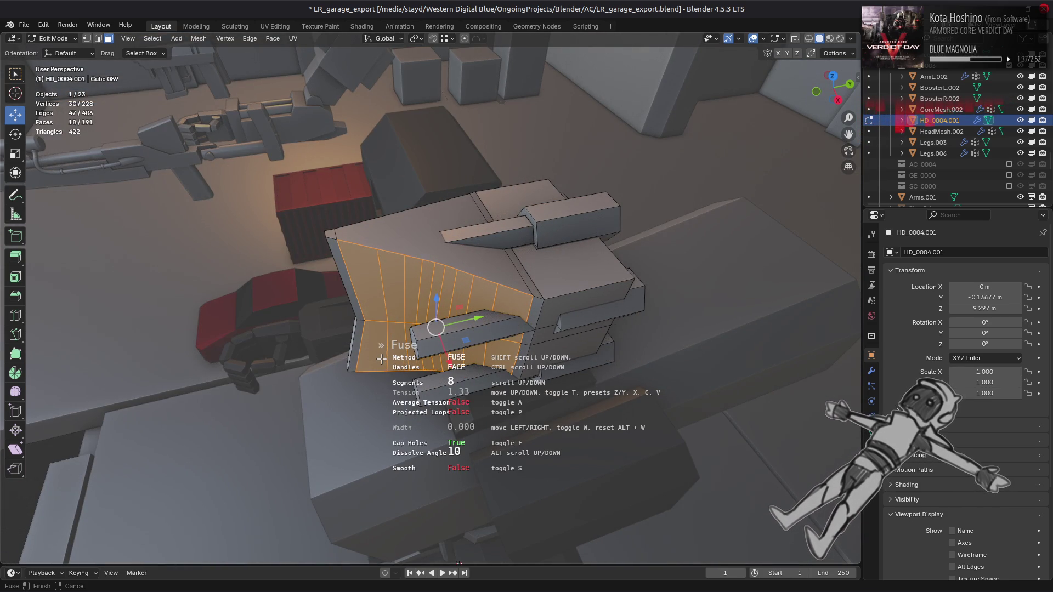
scroll(381, 359, "up", 1, "ctrl")
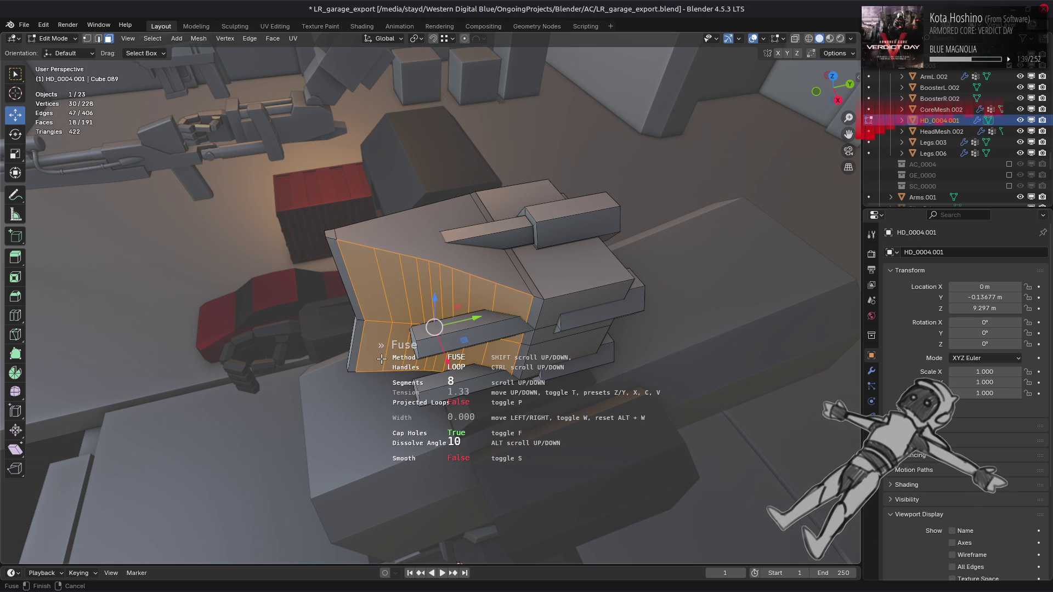
scroll(381, 359, "down", 1, "shift")
mouse_move(381, 360)
middle_mouse_down()
mouse_move(404, 306)
mouse_move(448, 273)
mouse_move(434, 321)
mouse_move(376, 312)
middle_mouse_up()
scroll(448, 273, "up", 1, "shift")
scroll(433, 324, "down", 1, "ctrl")
scroll(376, 313, "up", 1, "ctrl")
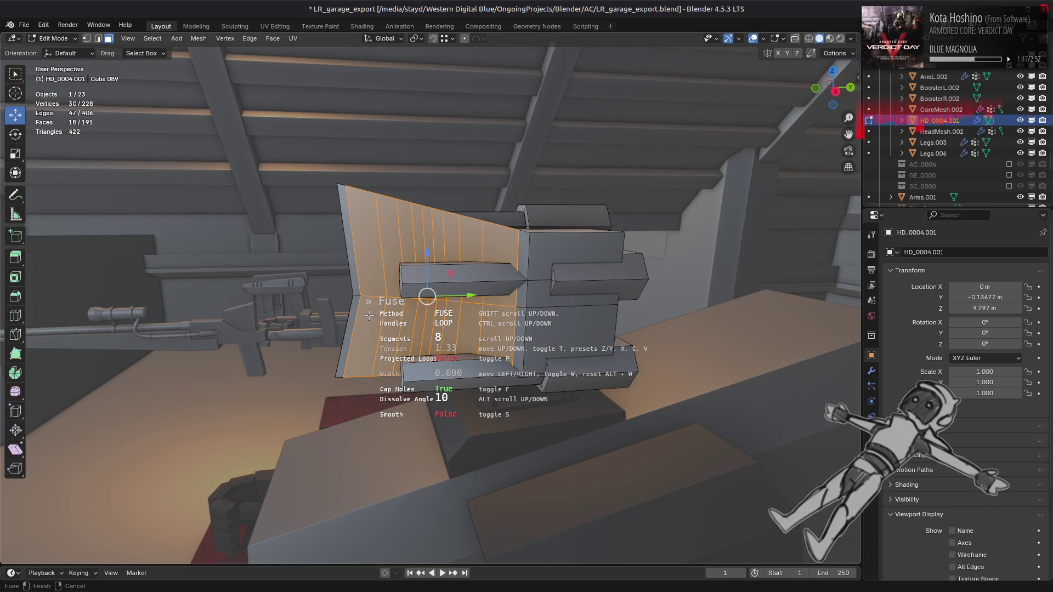
scroll(368, 314, "down", 7)
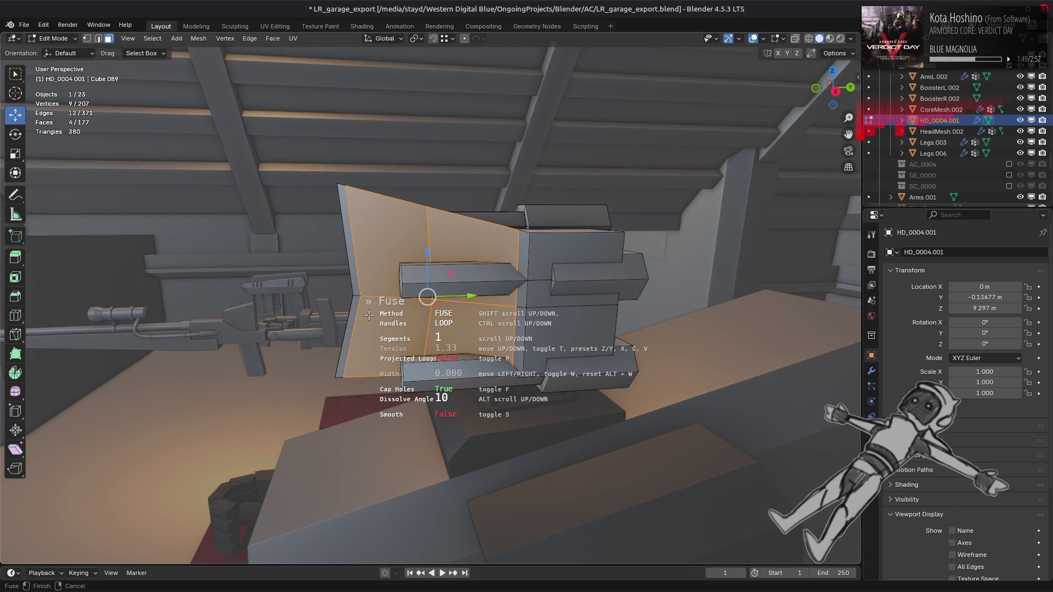
scroll(369, 315, "up", 10)
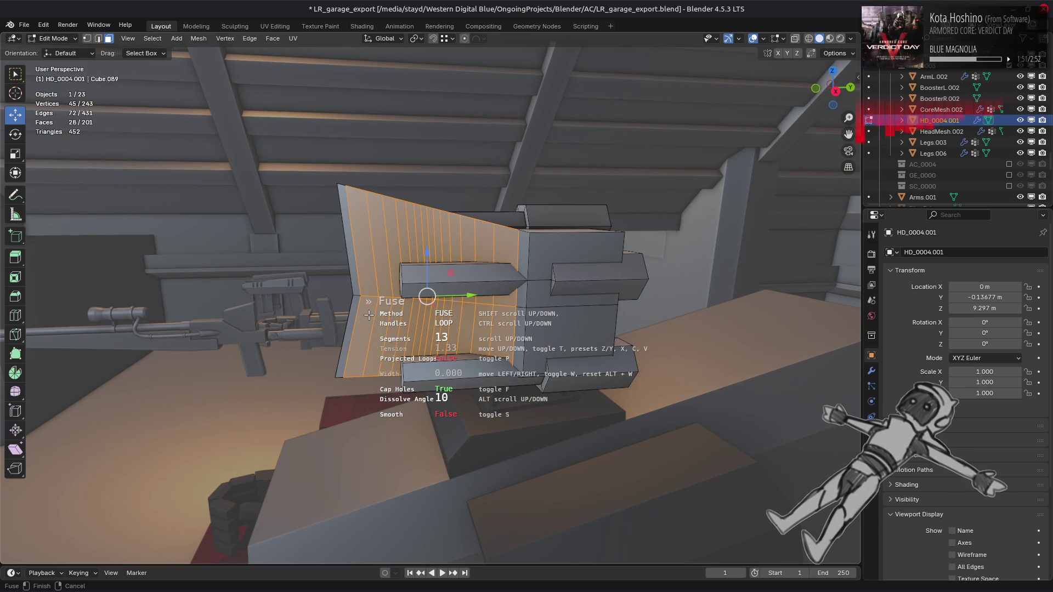
mouse_move(369, 314)
middle_mouse_down()
mouse_move(351, 337)
mouse_move(363, 416)
mouse_move(390, 353)
middle_mouse_up()
Step: Lower the fillet tension to 0.55 and test projected loops before disabling them
key("x")
key("x")
key("p")
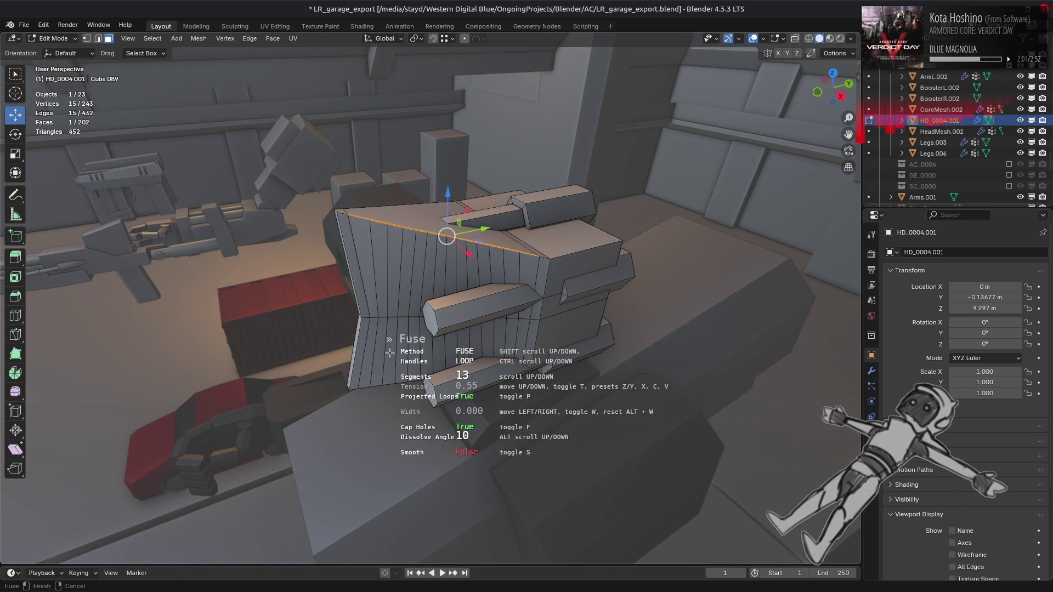
key("p")
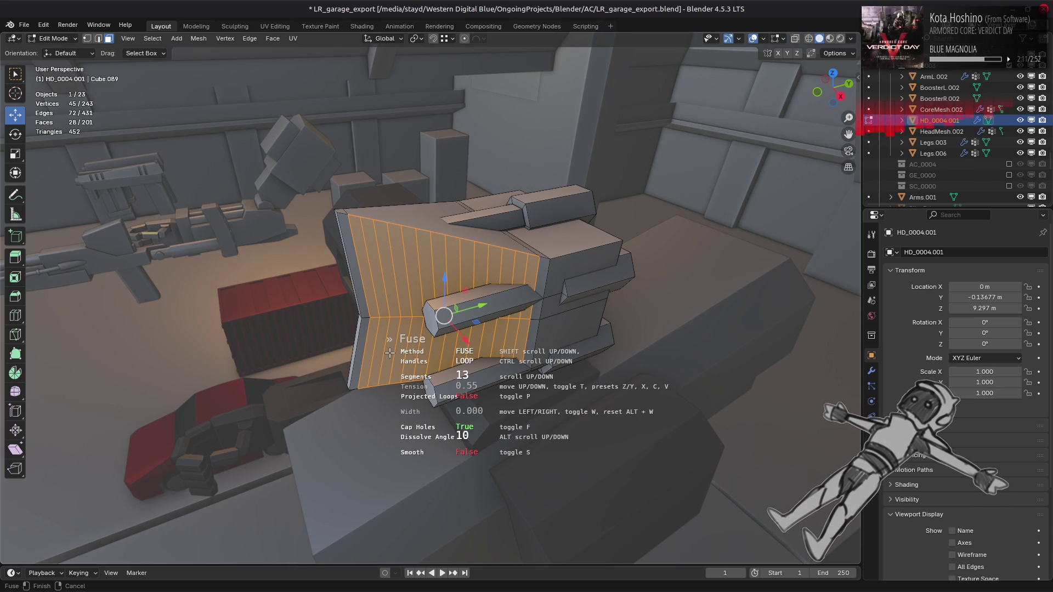
scroll(390, 353, "down", 10)
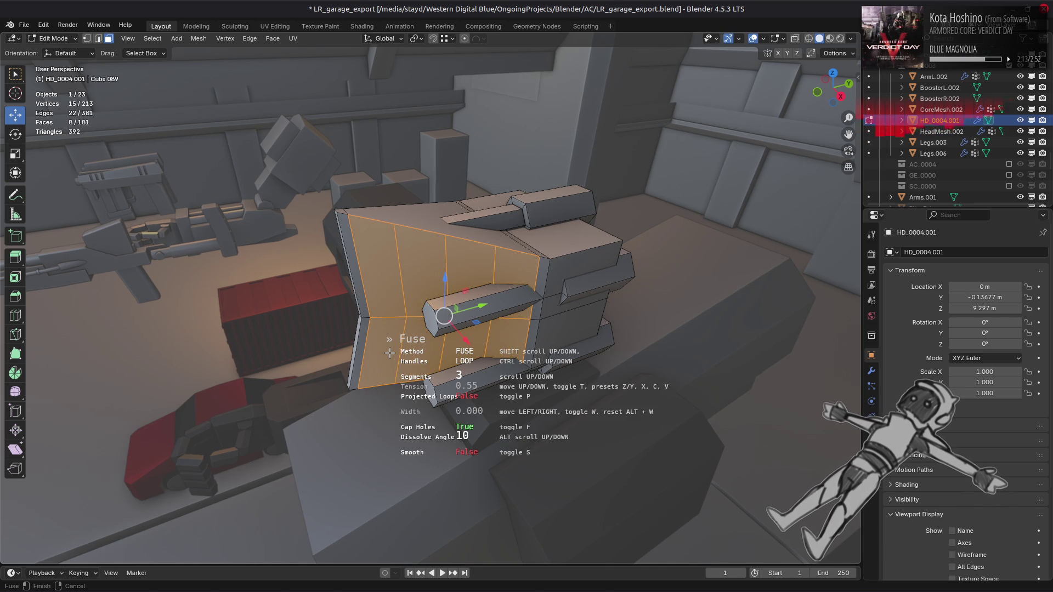
mouse_move(389, 354)
middle_mouse_down()
mouse_move(364, 418)
mouse_move(423, 345)
mouse_move(409, 320)
mouse_move(429, 312)
middle_mouse_up()
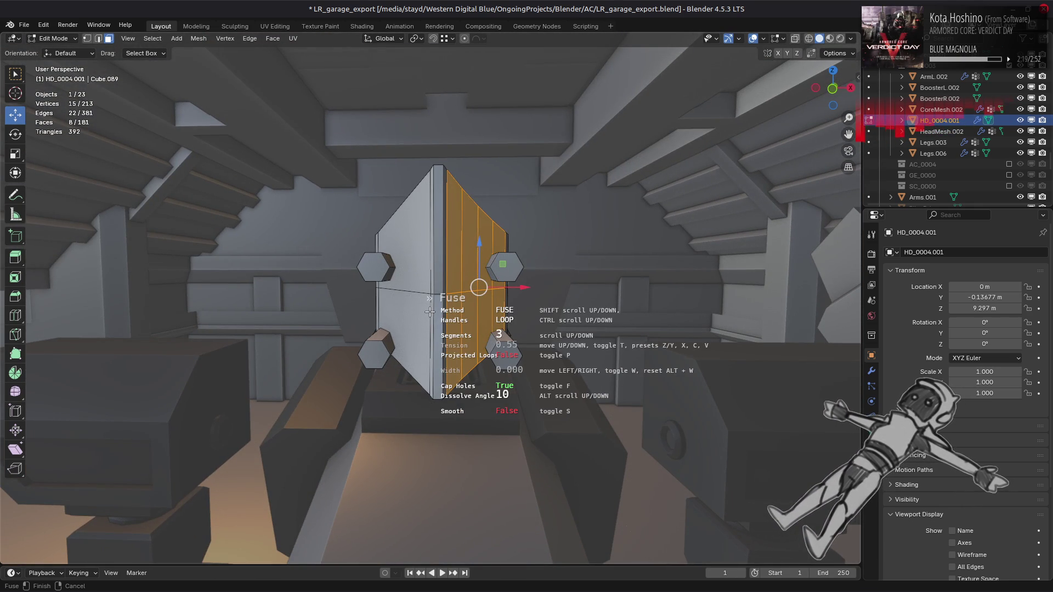
middle_click_drag(430, 312, 356, 329)
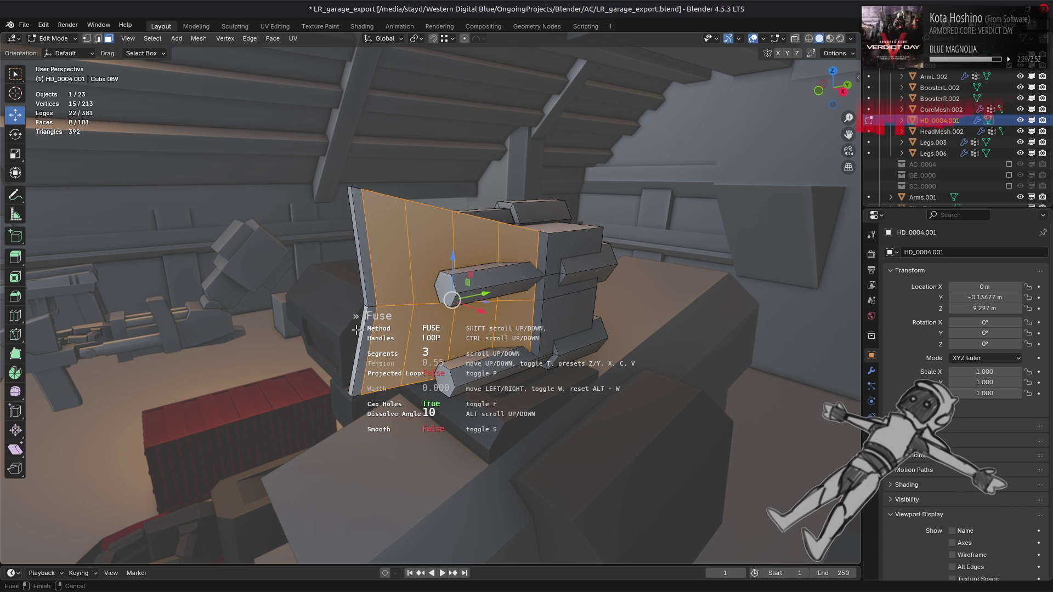
scroll(356, 330, "up", 5)
scroll(356, 329, "down", 6)
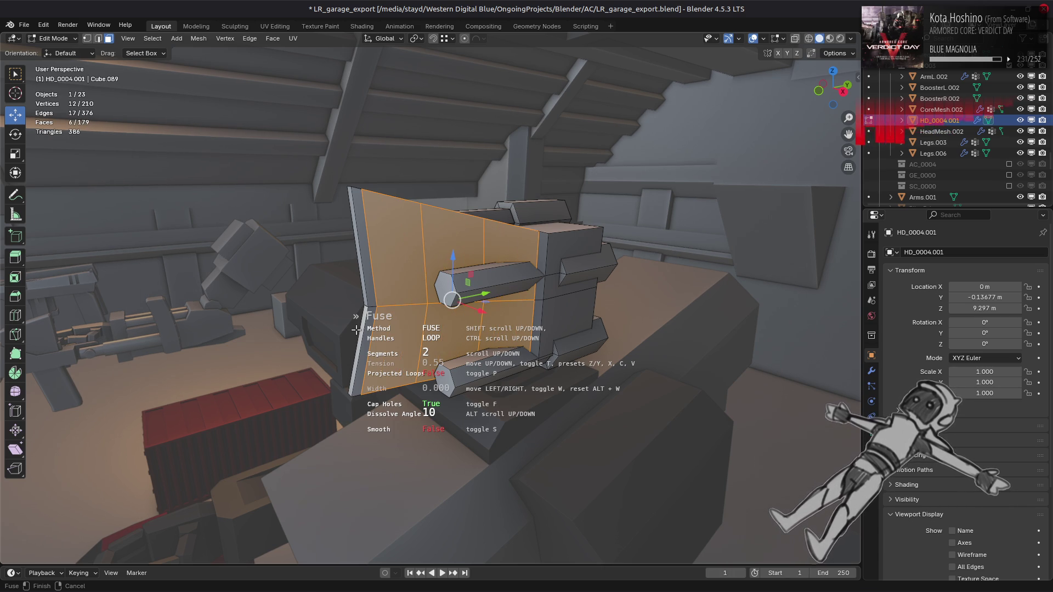
scroll(356, 330, "up", 1)
mouse_move(357, 330)
middle_mouse_down("alt")
mouse_move(306, 430)
mouse_move(410, 295)
mouse_move(351, 438)
mouse_move(327, 415)
middle_mouse_up("alt")
Step: Raise the fillet tension, confirm the five-segment fillet, and return to Object Mode
key("c")
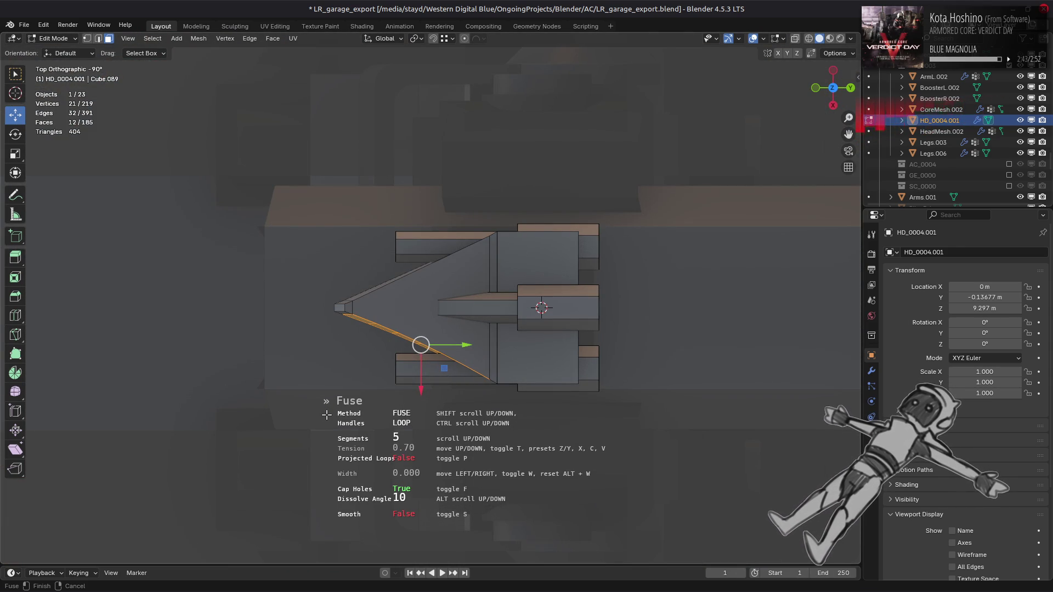
middle_click_drag(326, 415, 406, 303)
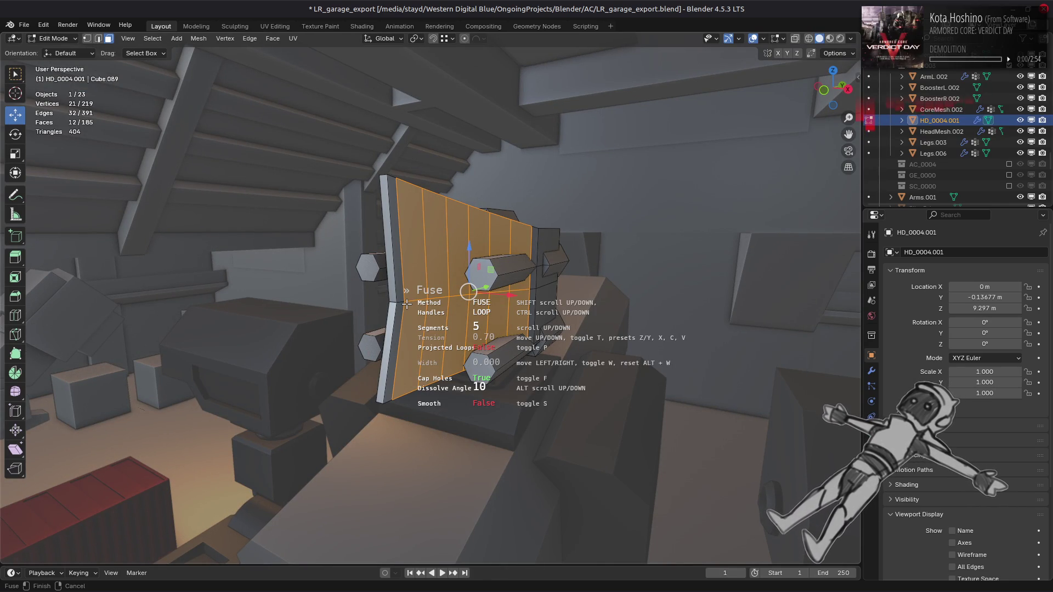
left_click(407, 303)
mouse_move(407, 303)
middle_mouse_down()
mouse_move(388, 305)
mouse_move(430, 292)
mouse_move(367, 300)
middle_mouse_up()
key("Tab")
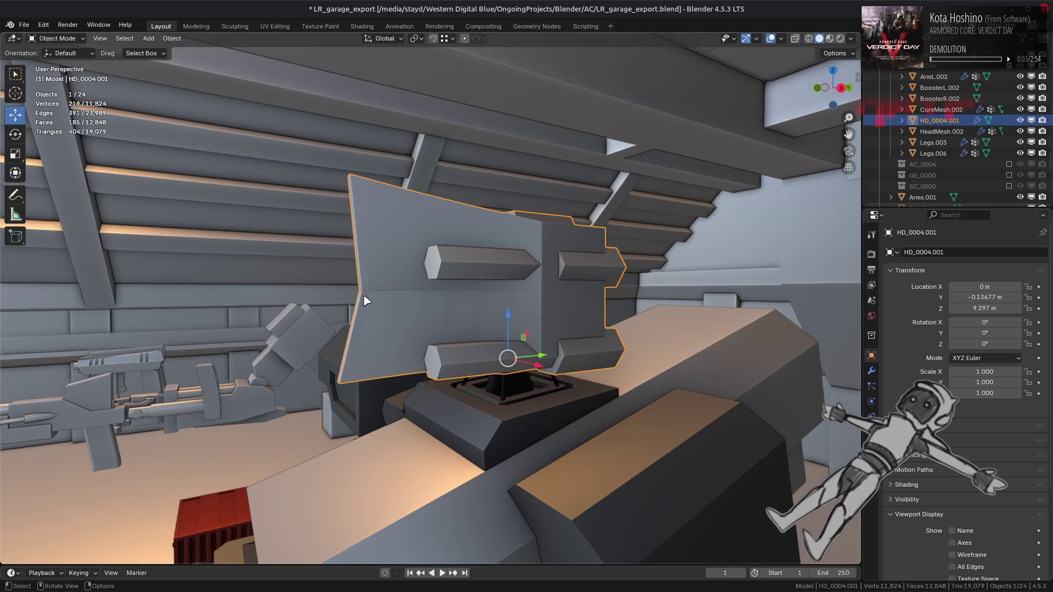
Step: In Edit Mode, select the whole head mesh and shade all its faces smooth
key("Tab")
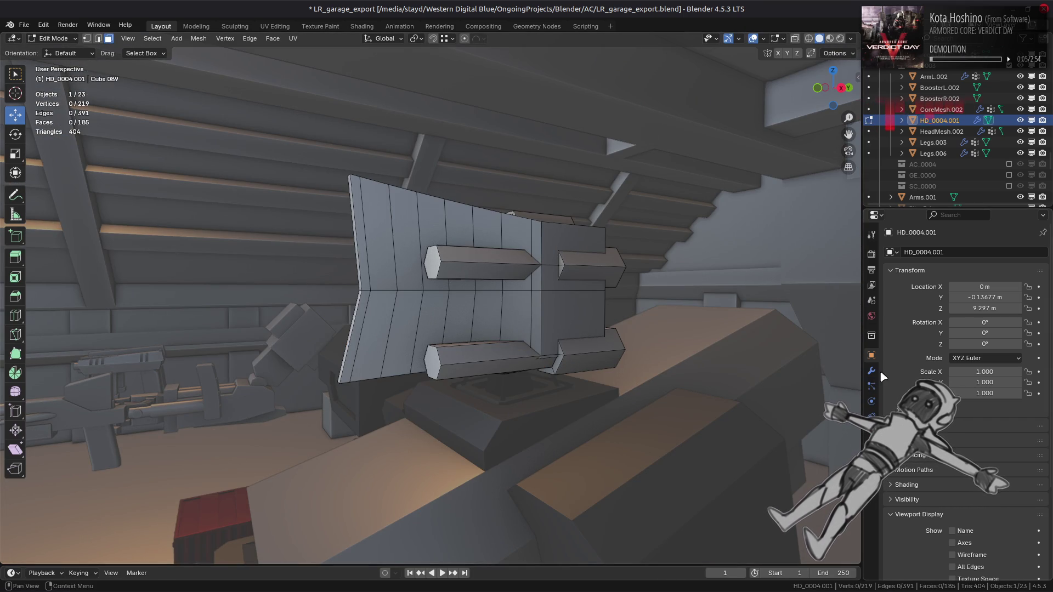
key("a")
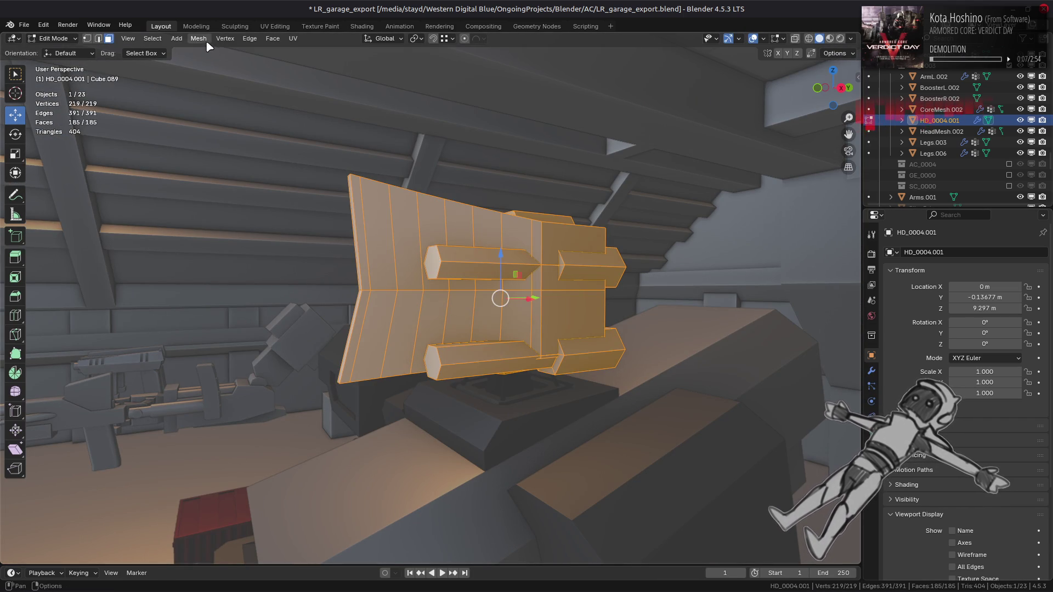
left_click(198, 39)
mouse_move(247, 234)
left_click(324, 234)
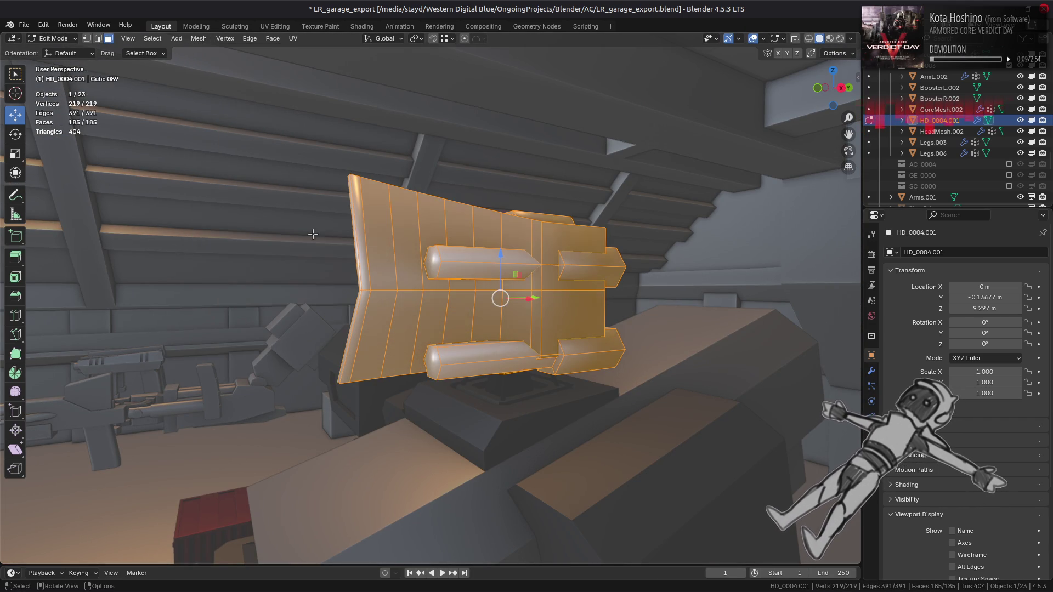
middle_click_drag(342, 236, 448, 304)
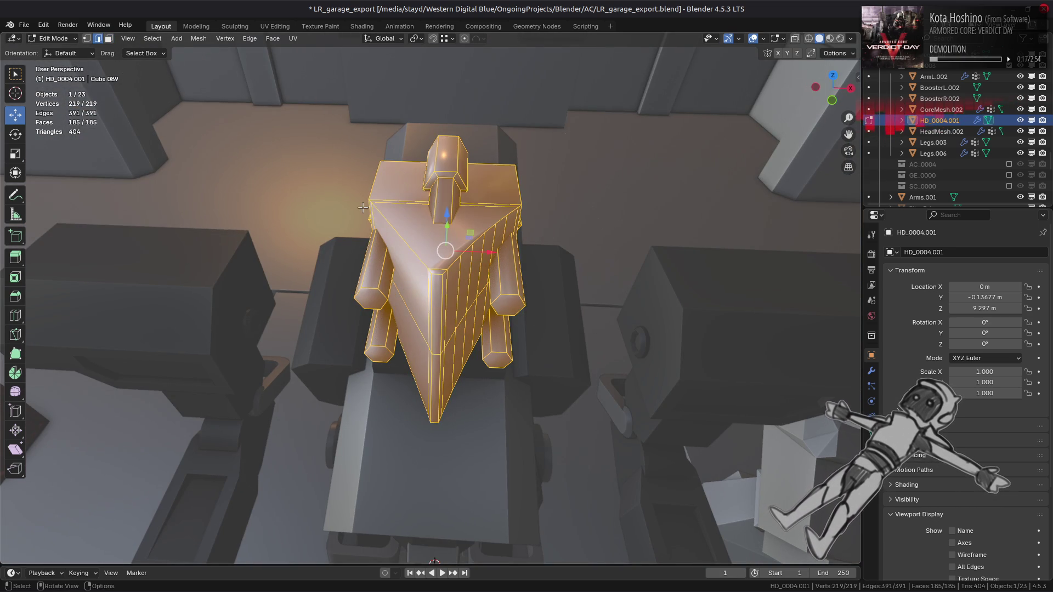
Step: Select all edges, apply Edge > Set Sharpness by Angle (30°), inspect, then deselect
key("alt+a")
key("2")
key("a")
left_click(149, 39)
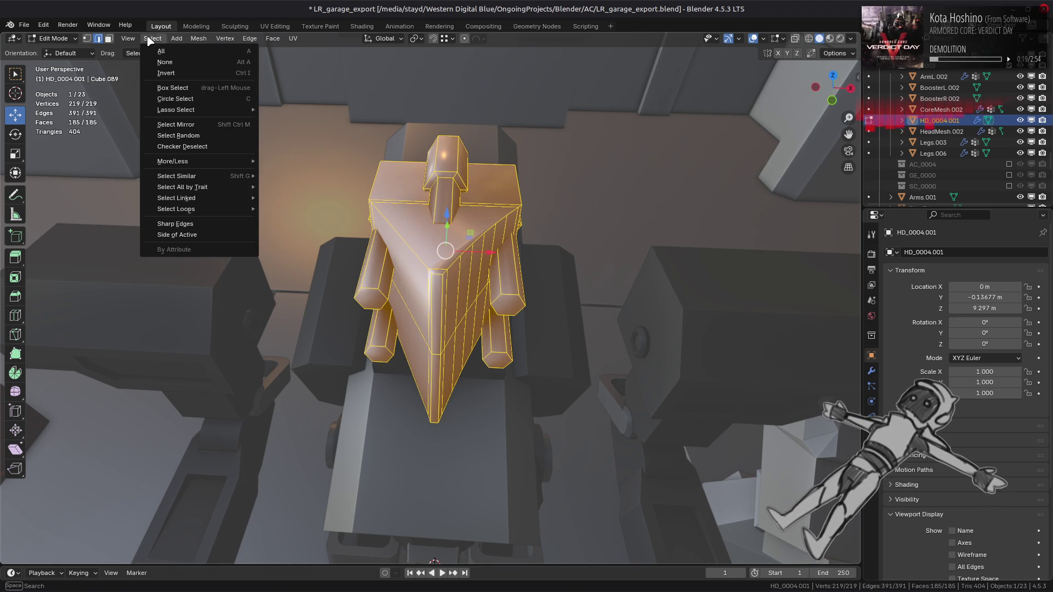
mouse_move(198, 38)
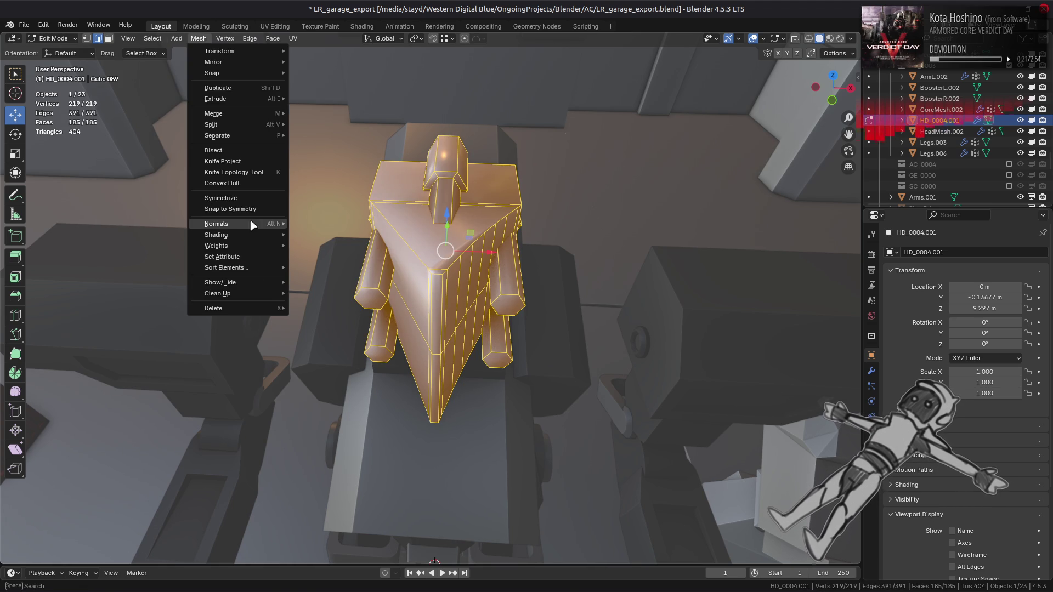
mouse_move(255, 226)
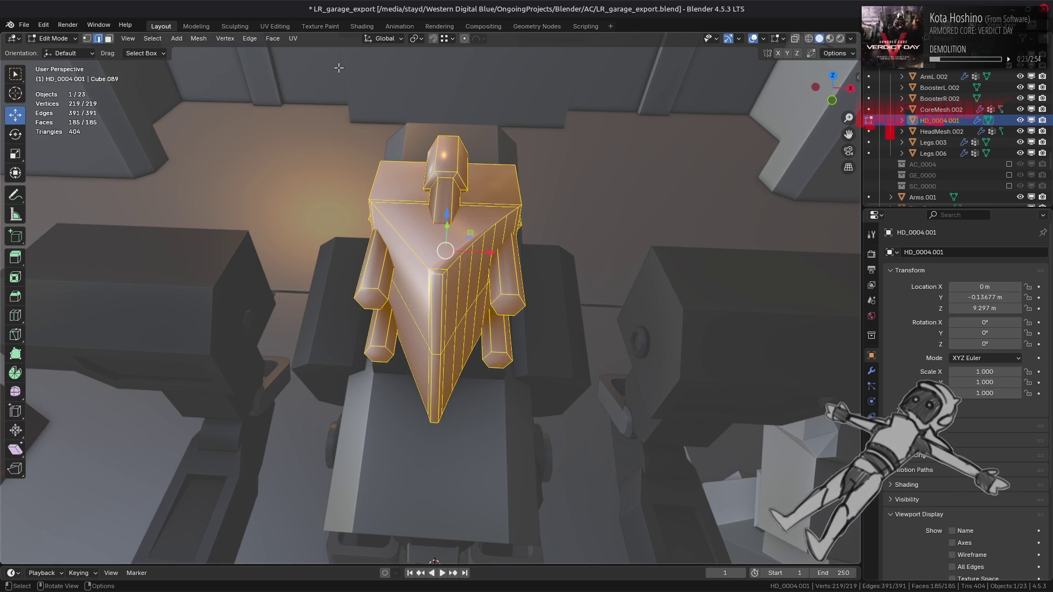
left_click(253, 40)
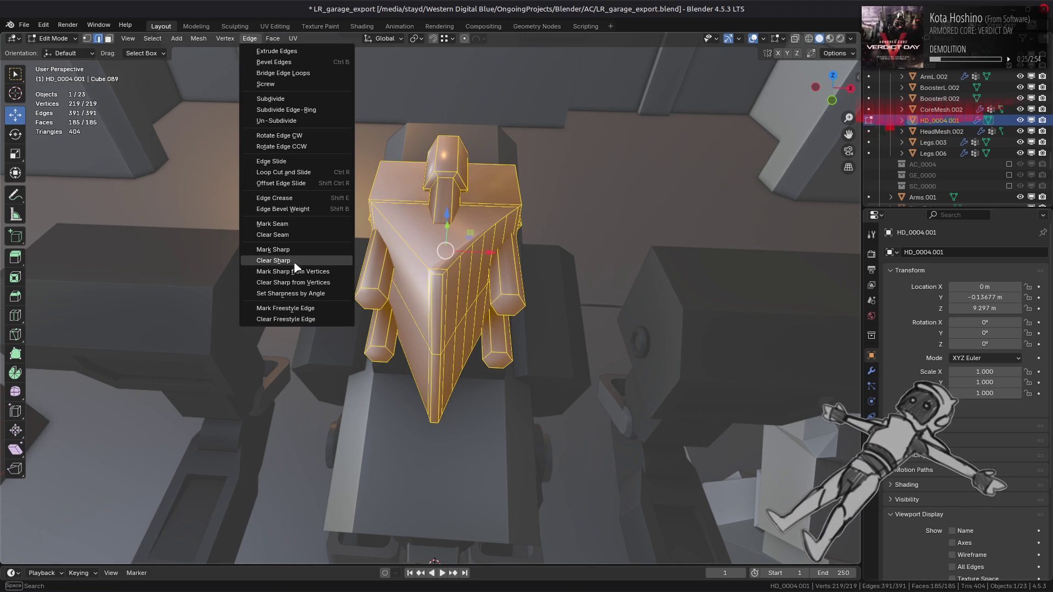
left_click(322, 295)
mouse_move(337, 324)
middle_mouse_down()
mouse_move(302, 306)
mouse_move(274, 327)
middle_mouse_up()
key("alt+a")
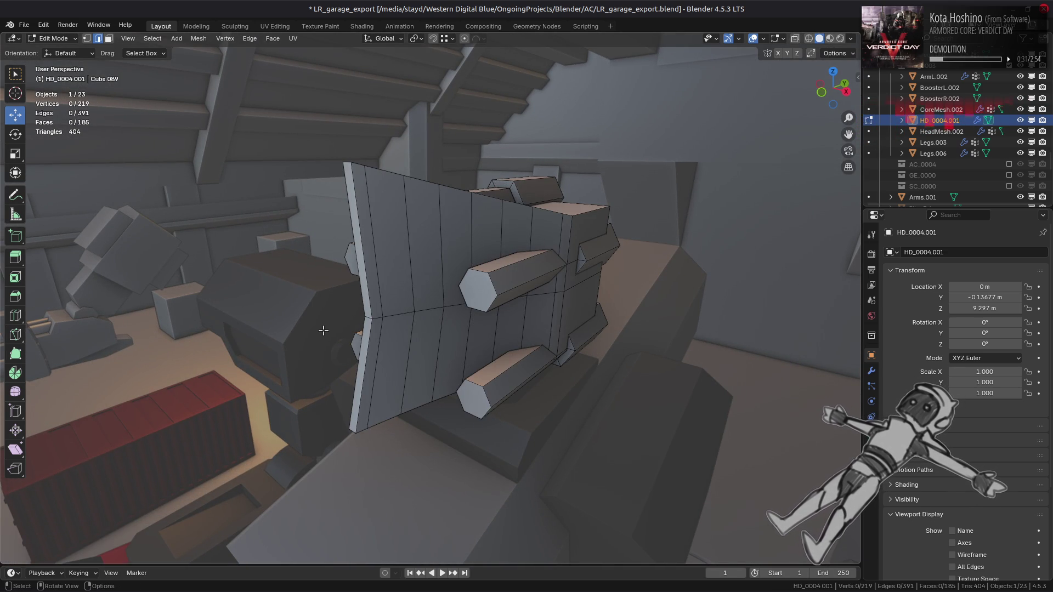
Step: Clear the selection and orbit to look up at the head's underside
key("ctrl+i")
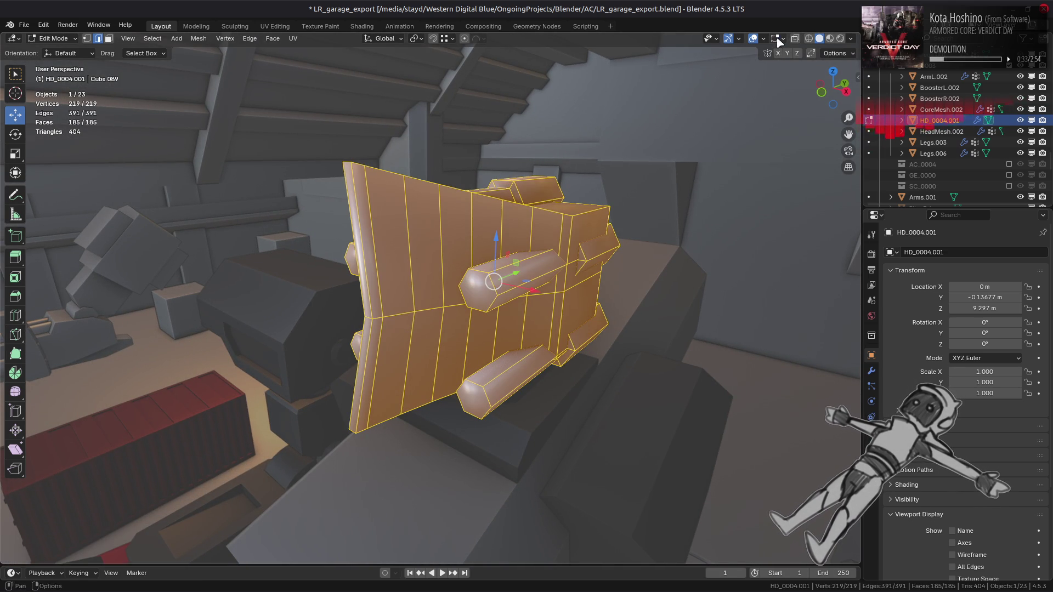
left_click(778, 38)
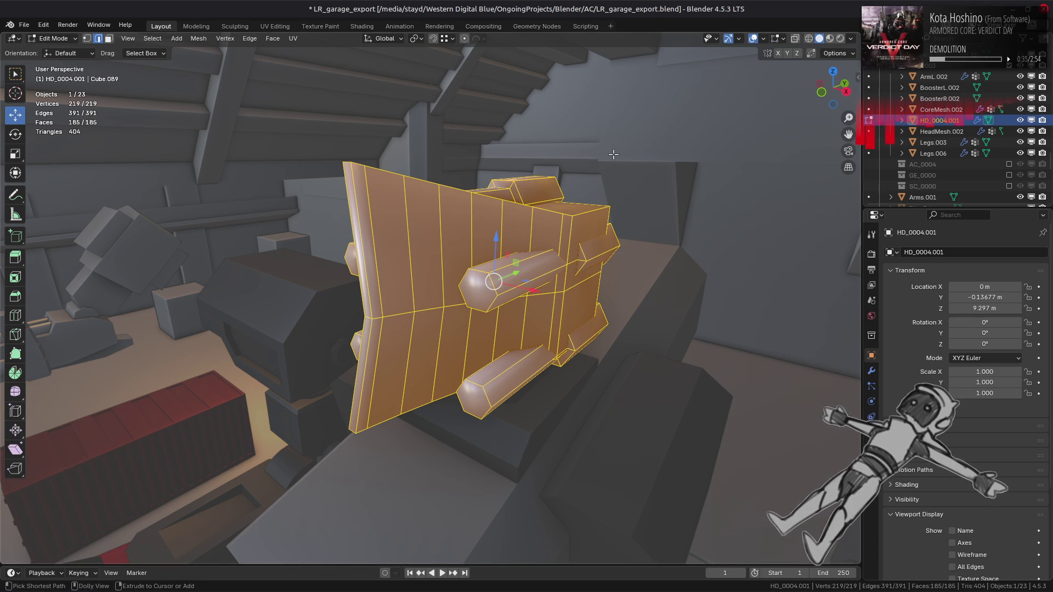
key("ctrl+z")
key("ctrl+z")
middle_click_drag(555, 302, 567, 224)
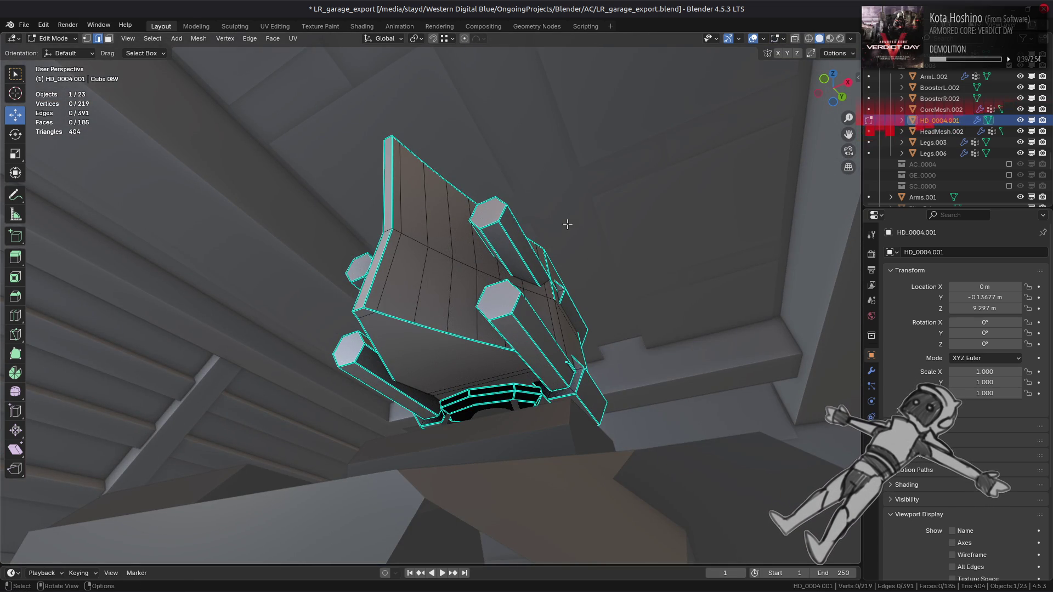
middle_click_drag(567, 225, 480, 428)
Step: Select the underside band with Ctrl+L and Sharp delimit unticked, then Clear Sharp on it
key("3")
left_click(421, 397)
middle_click_drag(421, 397, 430, 353)
key("ctrl+l")
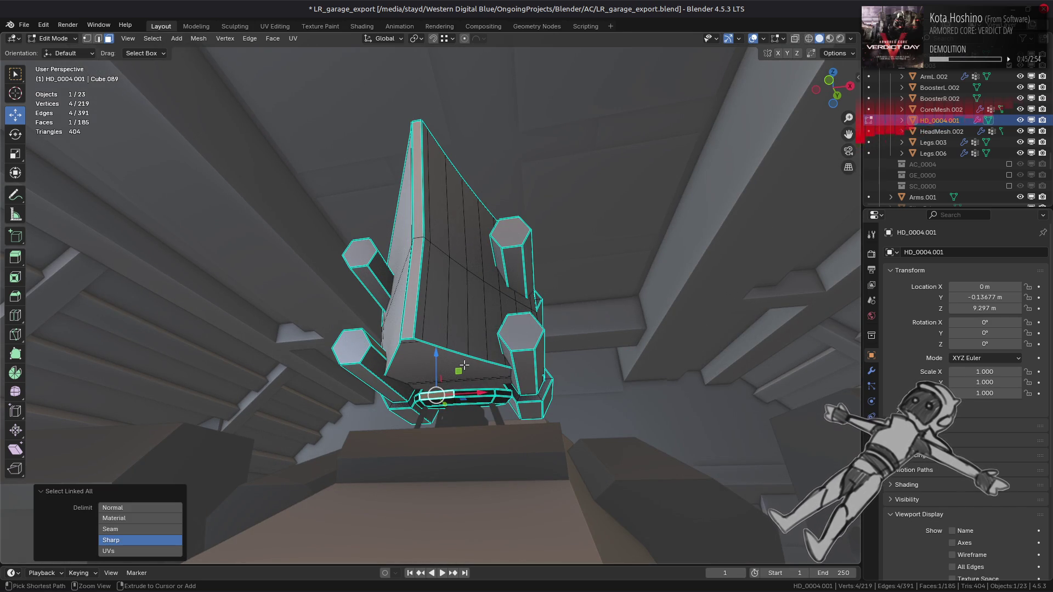
left_click(126, 540)
key("2")
key("ctrl+e")
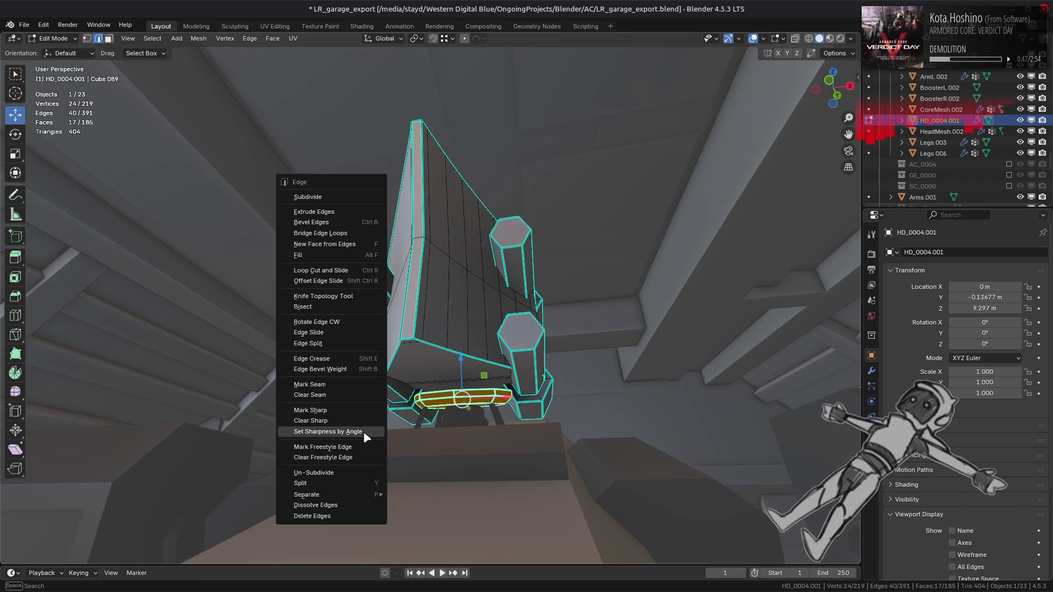
left_click(340, 421)
key("alt+a")
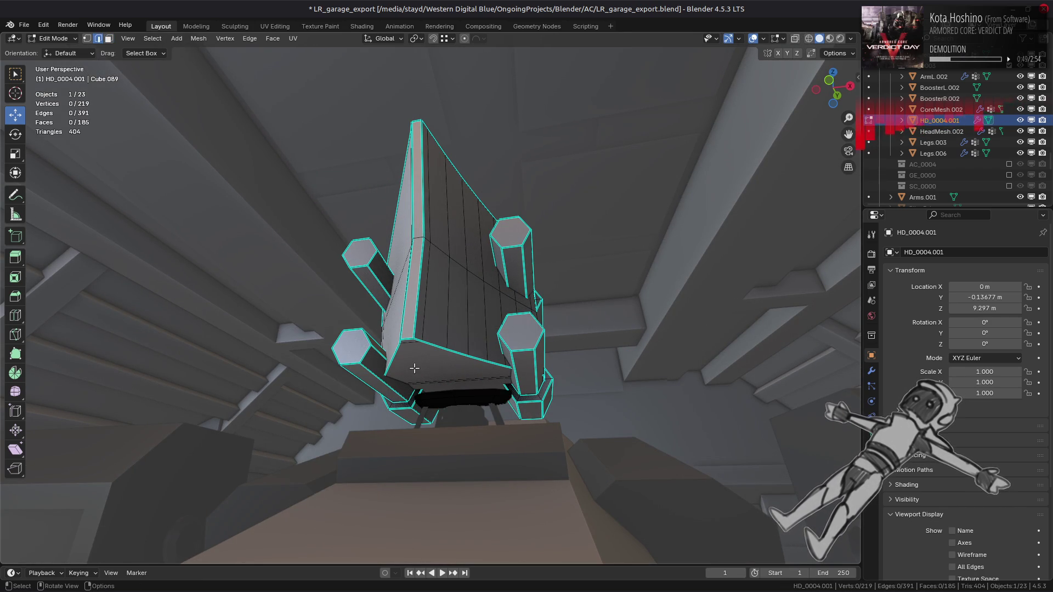
Step: Apply an edge operation to a ring of six edges, then return to Object Mode
middle_click_drag(466, 332, 360, 423)
key("Tab")
key("Tab")
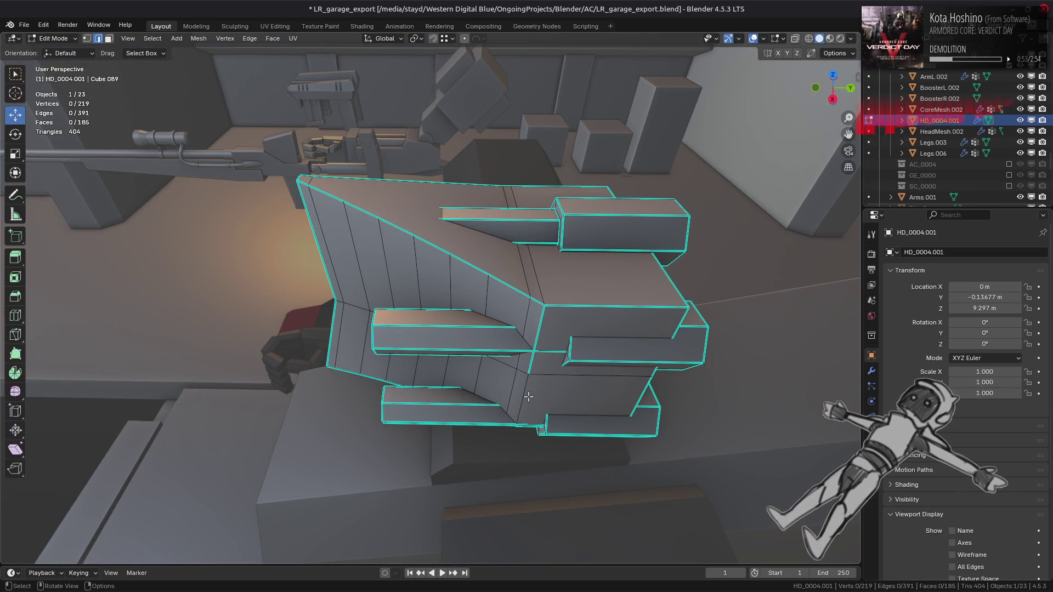
middle_click_drag(490, 395, 371, 371)
left_click(373, 372, "alt+shift")
right_click(488, 394)
left_click(482, 395)
mouse_move(483, 395)
middle_mouse_down()
mouse_move(393, 376)
mouse_move(346, 399)
mouse_move(329, 436)
mouse_move(397, 311)
middle_mouse_up()
key("Tab")
scroll(396, 309, "up", 5)
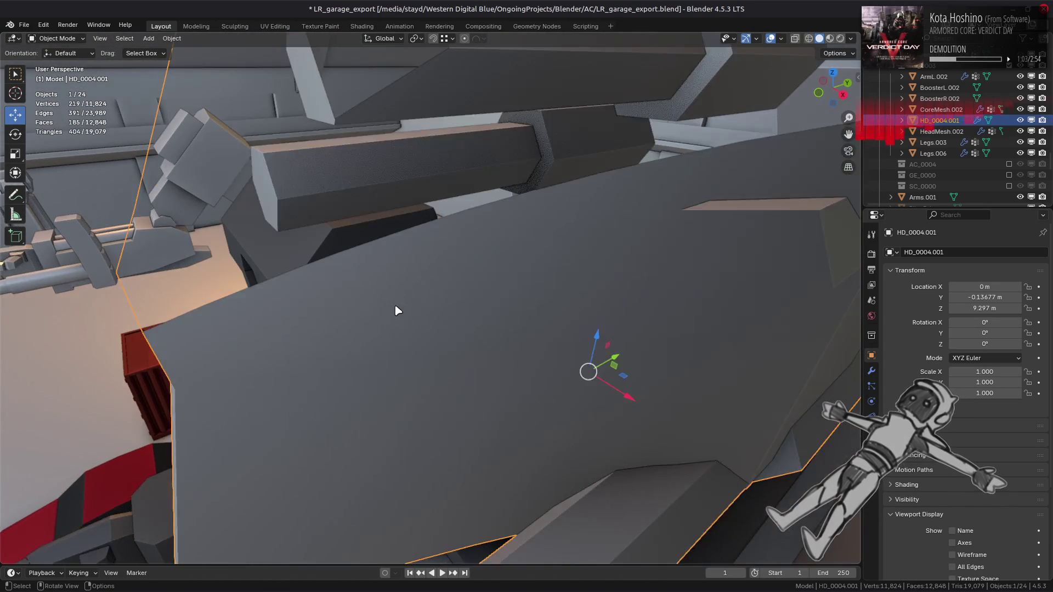
Step: Inspect the reworked HD_0004.001 head from the front and save LR_garage_export.blend with Ctrl+S
mouse_move(405, 315)
middle_mouse_down()
mouse_move(481, 355)
mouse_move(463, 406)
mouse_move(462, 390)
middle_mouse_up()
mouse_move(353, 352)
middle_mouse_down()
mouse_move(463, 305)
mouse_move(503, 305)
mouse_move(446, 310)
mouse_move(398, 278)
mouse_move(402, 291)
mouse_move(525, 309)
mouse_move(370, 327)
mouse_move(602, 316)
middle_mouse_up()
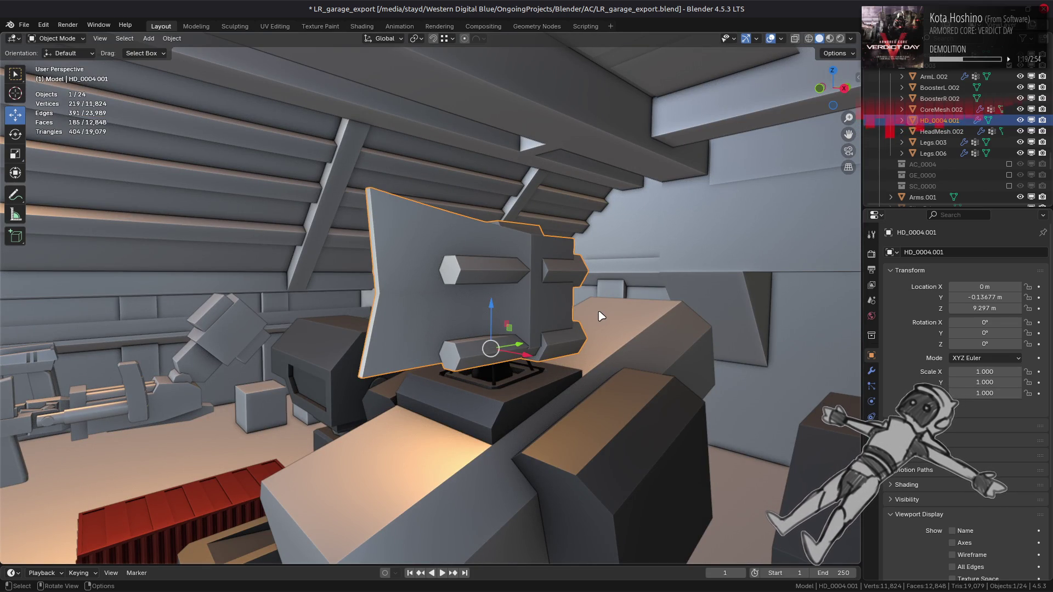
key("Tab")
middle_click_drag(491, 294, 558, 308)
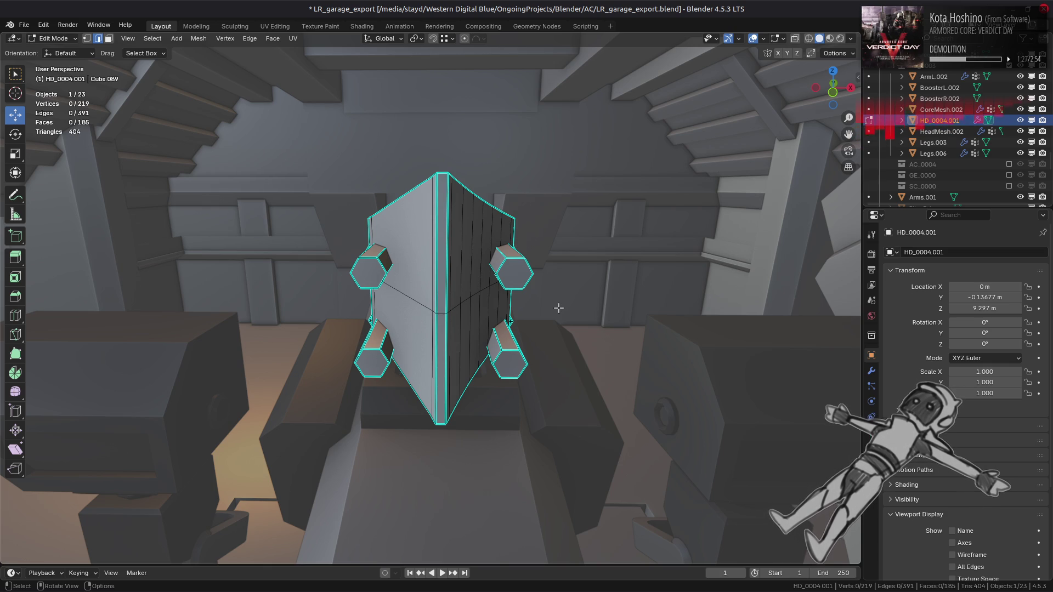
key("Tab")
middle_click_drag(558, 308, 506, 300)
key("ctrl+s")
key("alt+Tab")
key("alt+Tab")
key("alt+Tab")
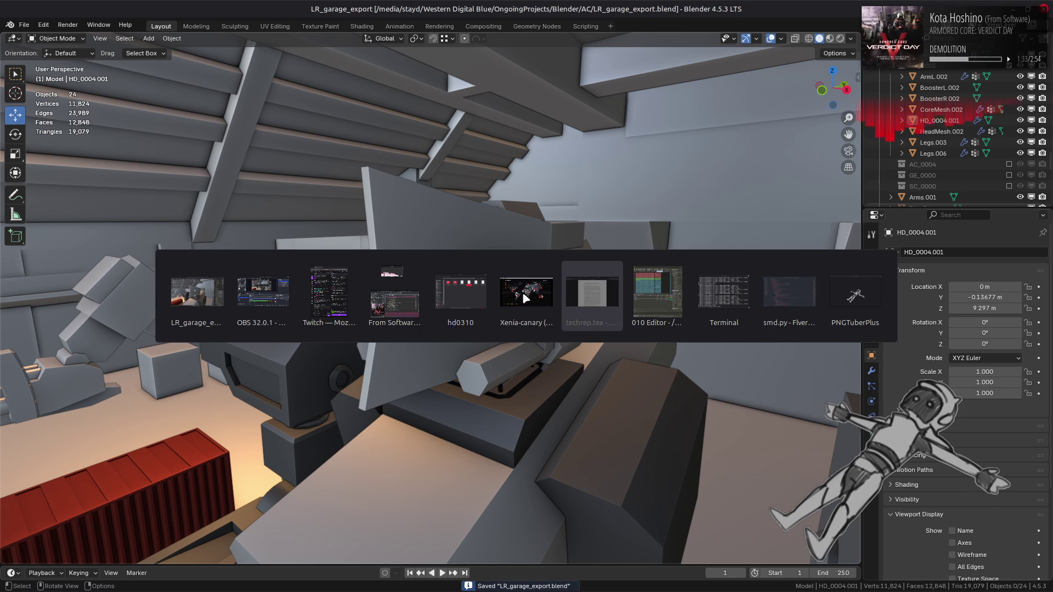
Step: Exit the Xenia emulator through File > Exit
left_click(502, 298)
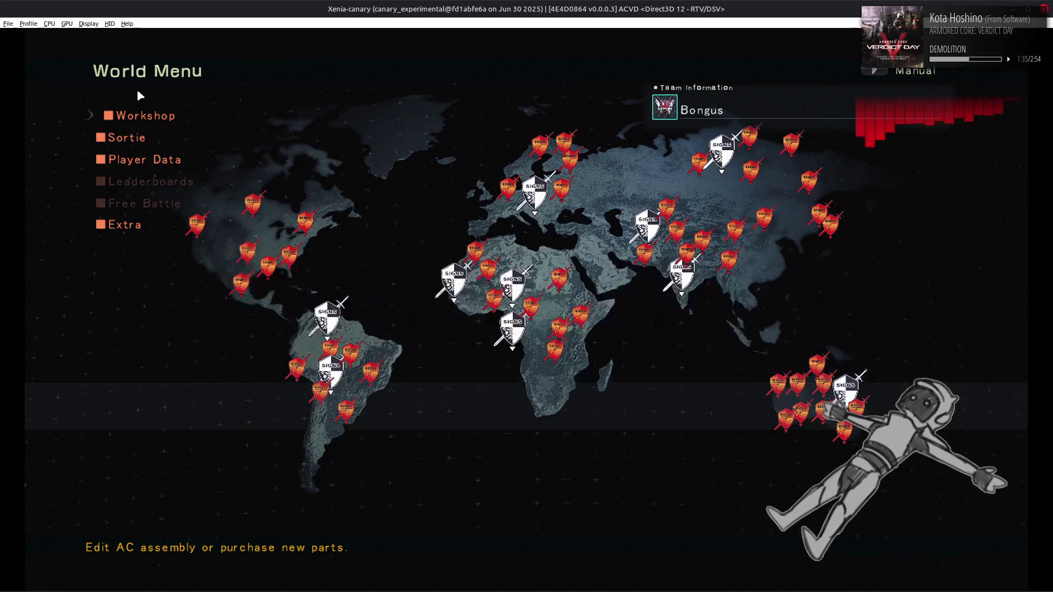
left_click(8, 24)
left_click(56, 97)
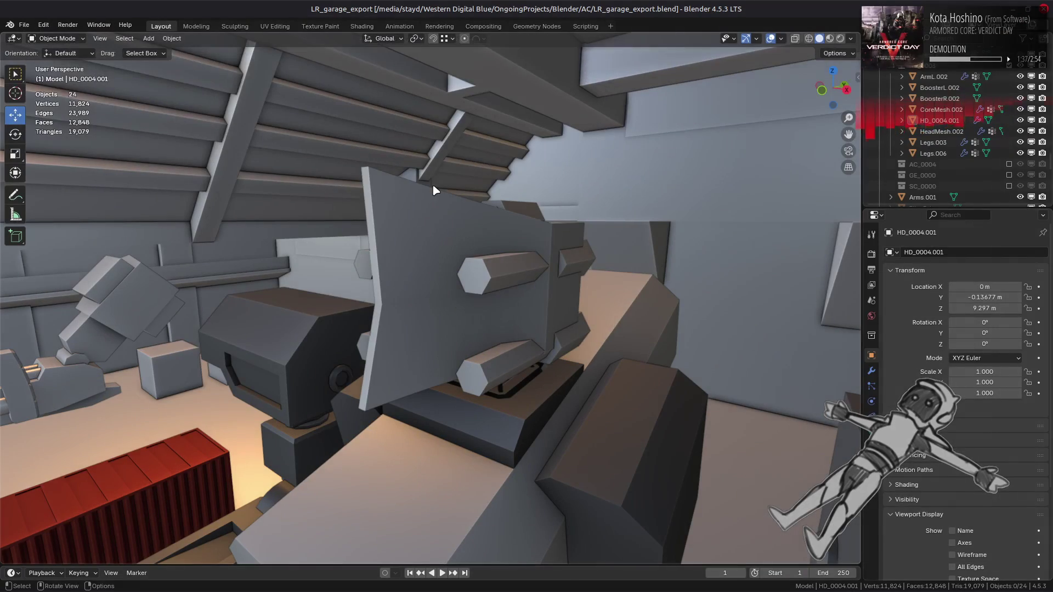
Step: In Firefox's MESHmachine docs tab, go via Plugs Introduction to the Boolean page
key("alt+Tab")
key("alt+Tab")
key("alt+Tab")
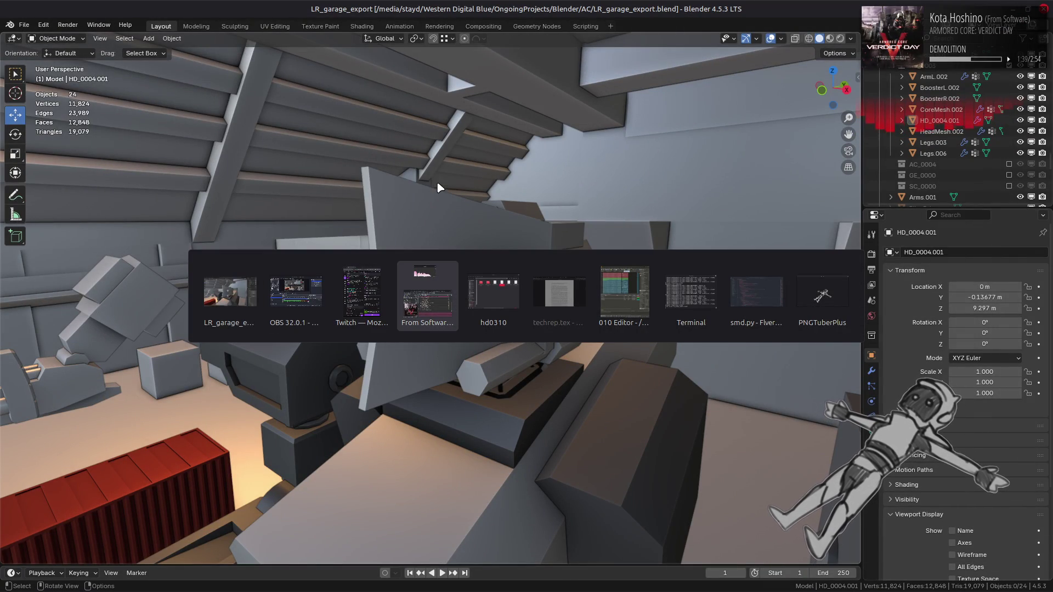
key("alt+Tab")
key("alt+Tab")
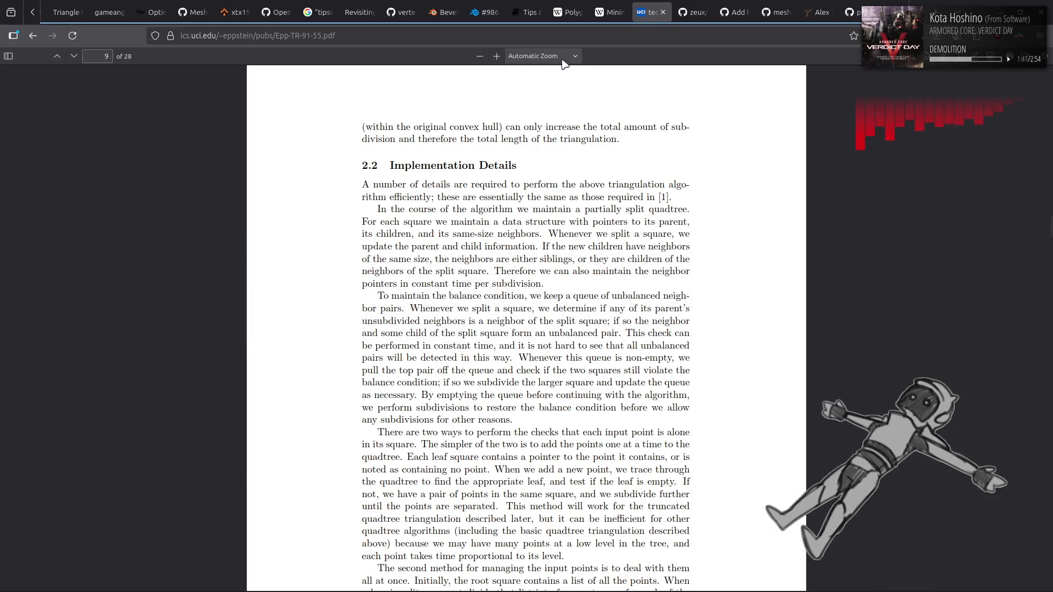
left_click(528, 12)
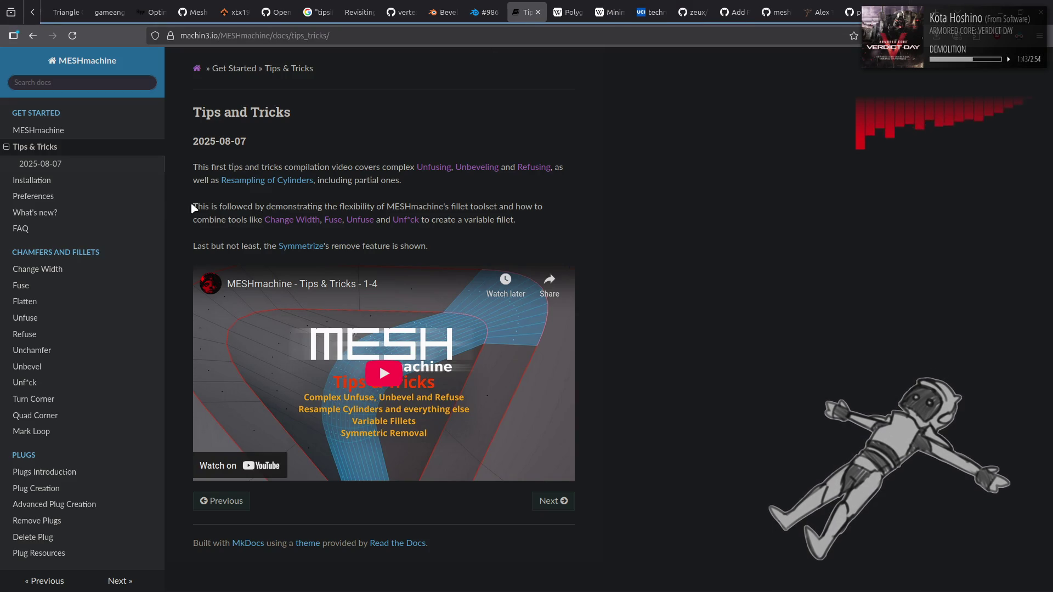
scroll(68, 283, "down", 5)
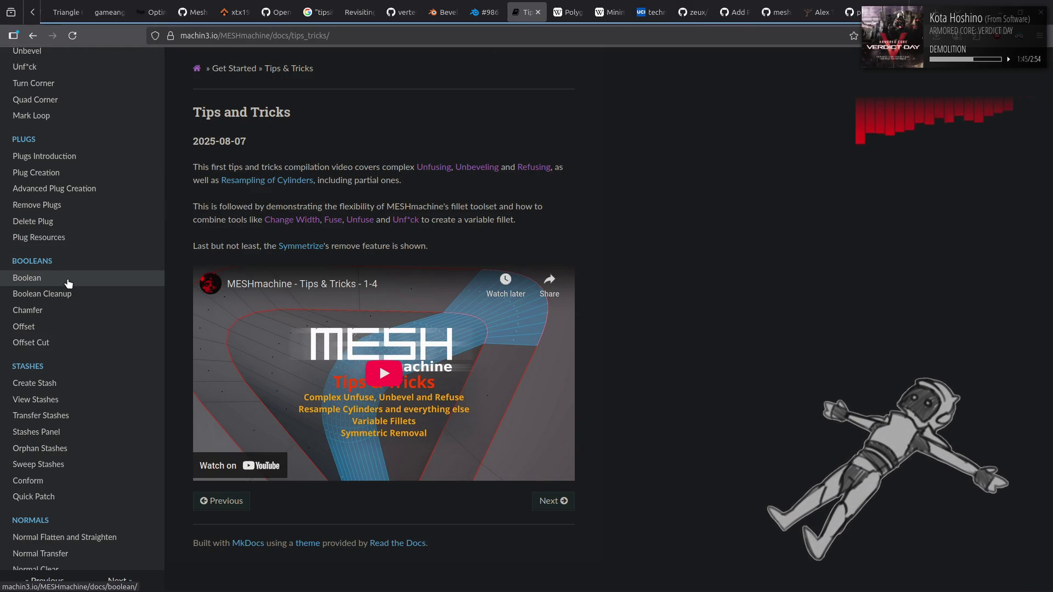
scroll(68, 283, "down", 5)
scroll(68, 284, "up", 5)
left_click(77, 156)
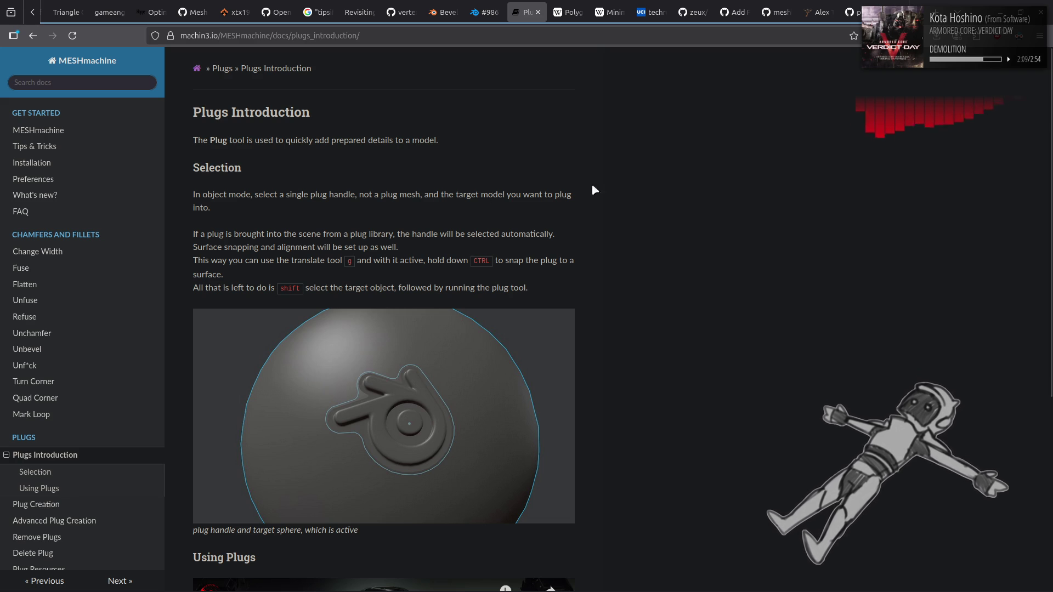
scroll(122, 214, "down", 5)
left_click(72, 347)
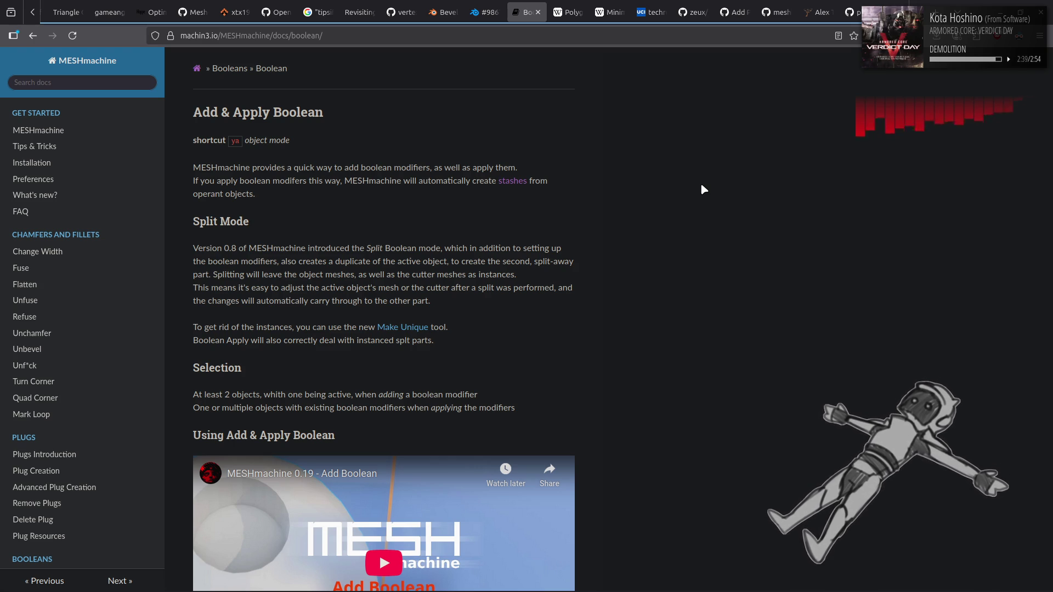
Step: Scroll past the Add Boolean and Split Boolean videos, then open Boolean Cleanup from the sidebar
scroll(702, 185, "down", 5)
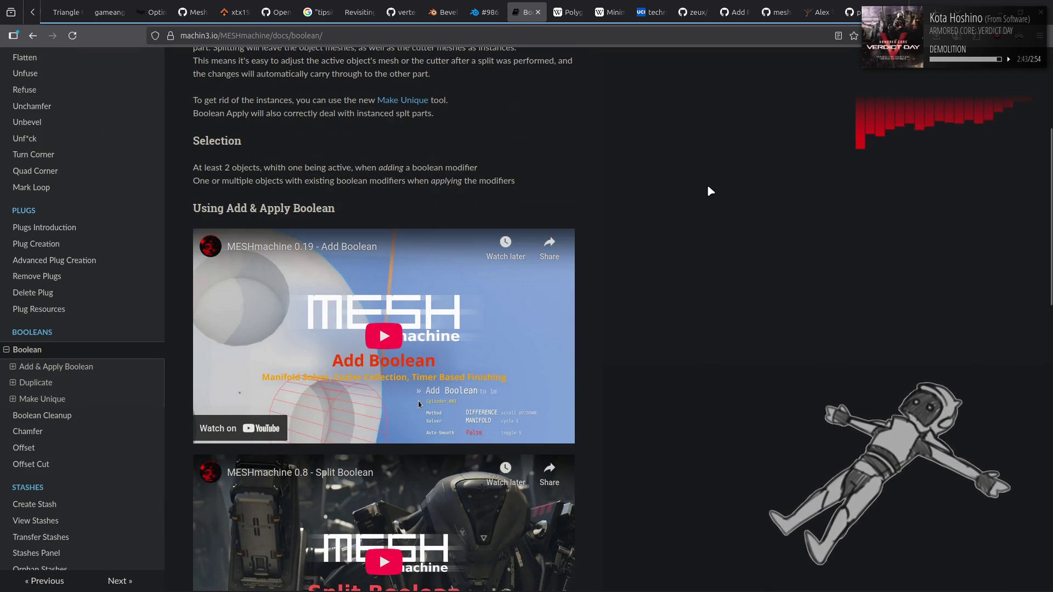
scroll(709, 188, "down", 5)
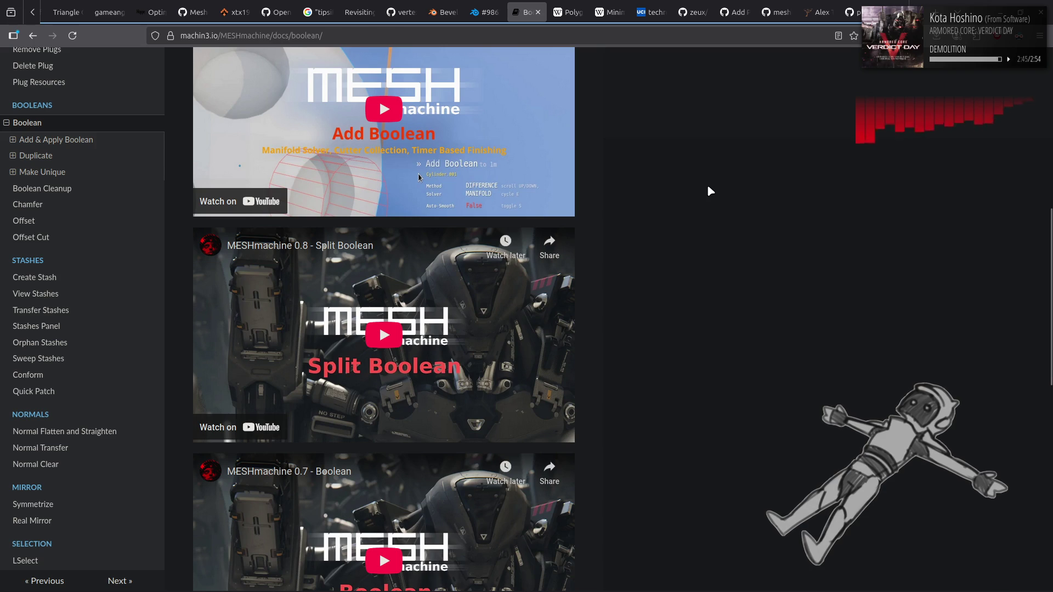
scroll(709, 188, "up", 7)
scroll(52, 283, "down", 1)
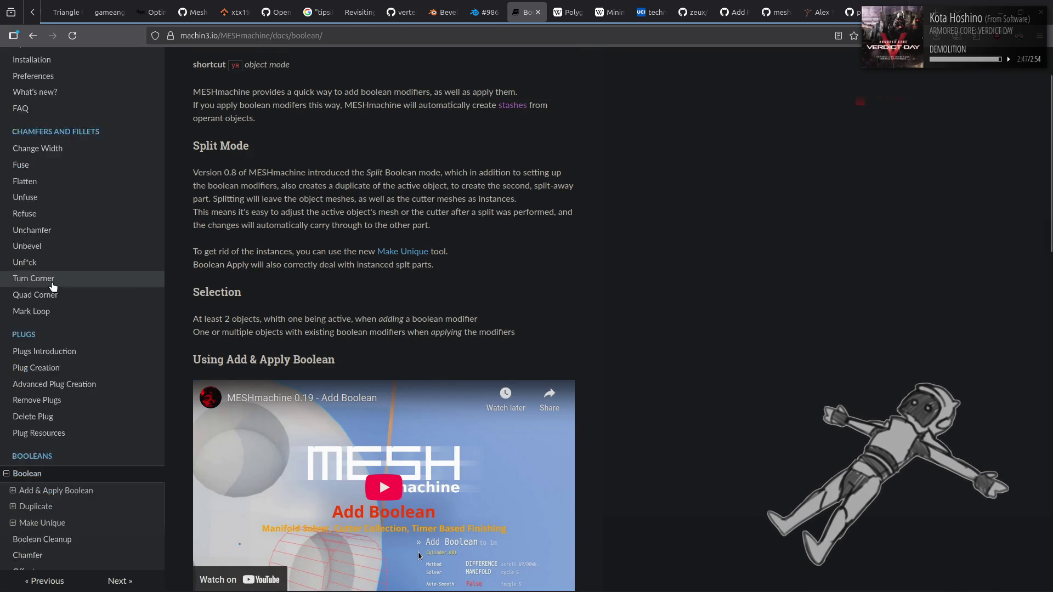
scroll(52, 282, "down", 2)
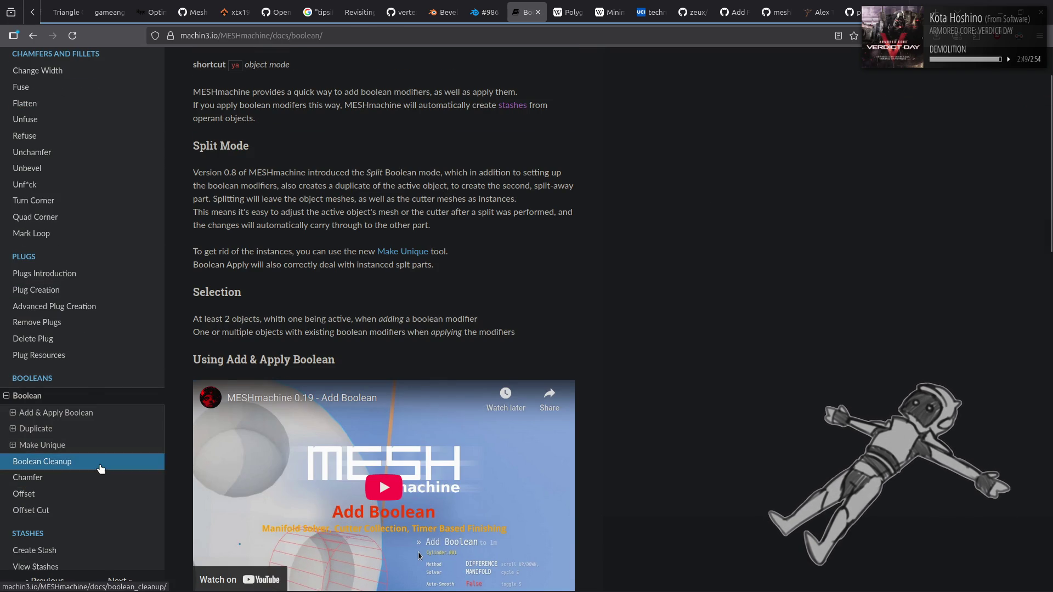
left_click(101, 469)
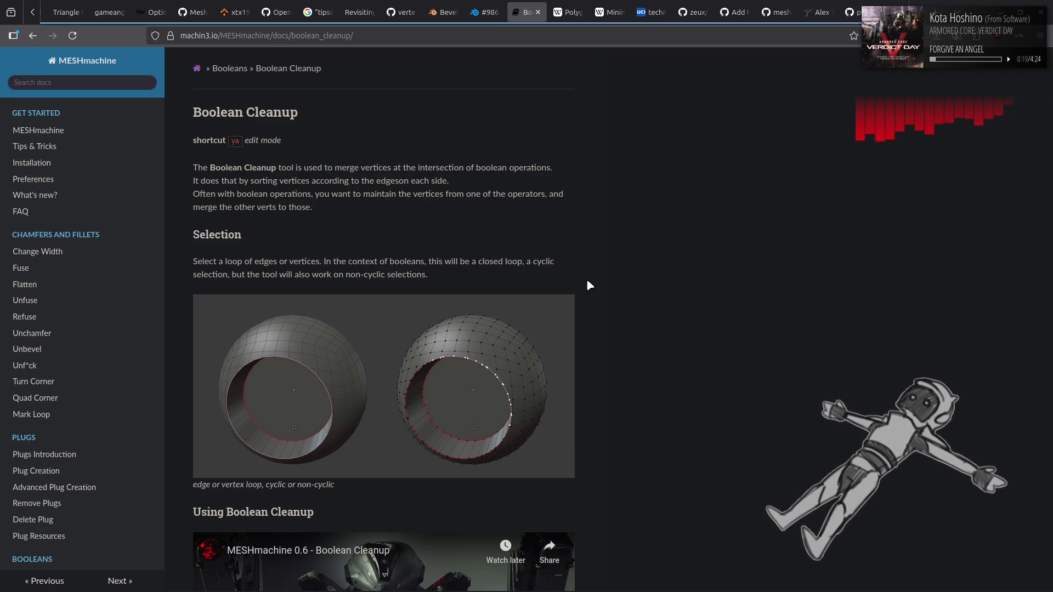
Step: Watch the Boolean Cleanup video with captions at 1.25× speed, then open the Chamfer page
scroll(587, 279, "down", 4)
left_click(391, 428)
left_click(477, 510)
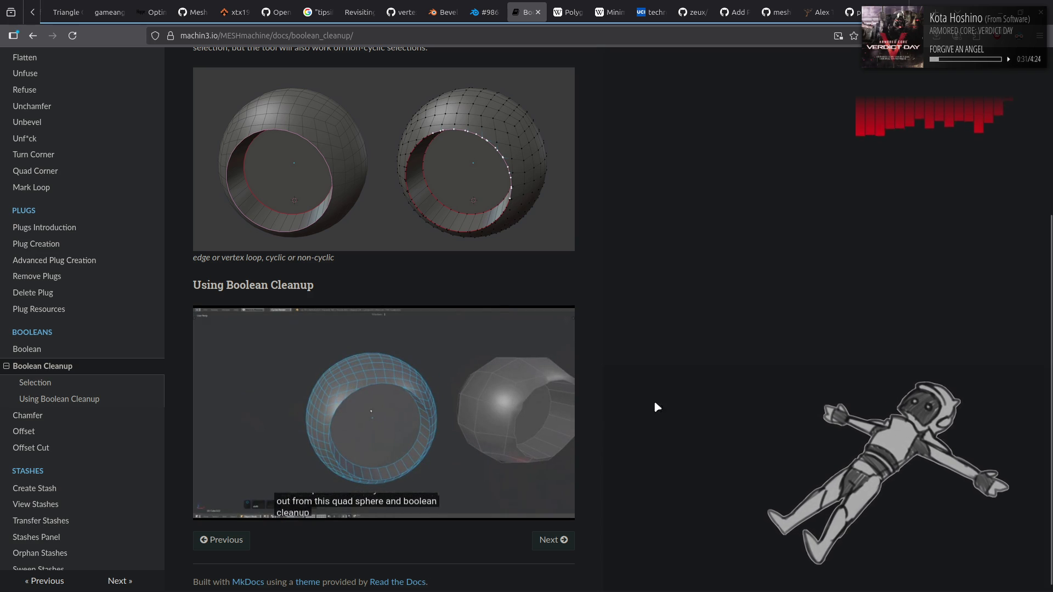
left_click(548, 482)
left_click(498, 510)
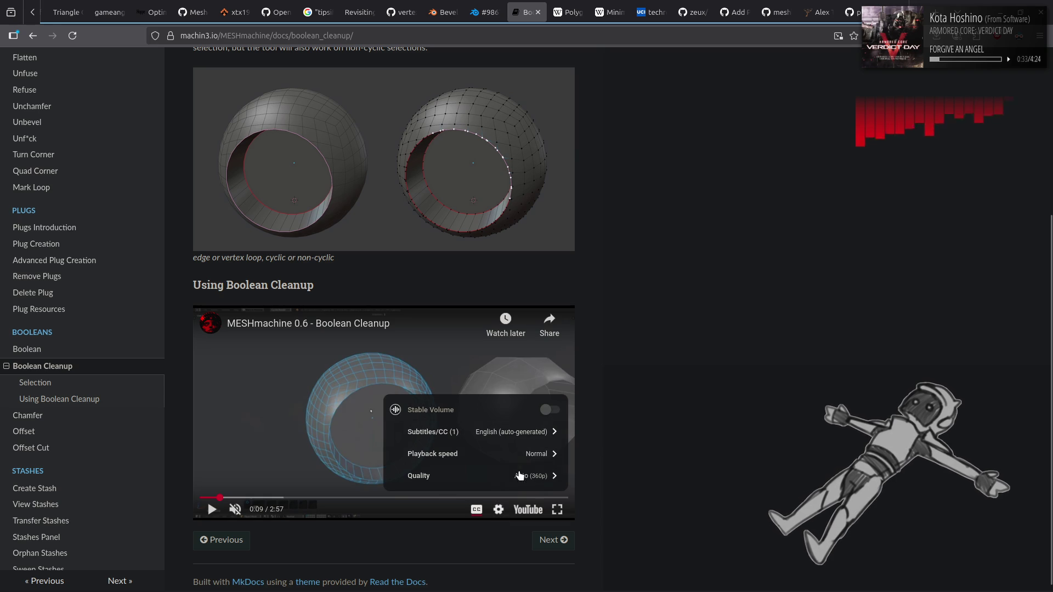
left_click(522, 454)
scroll(521, 453, "down", 2)
left_click(498, 481)
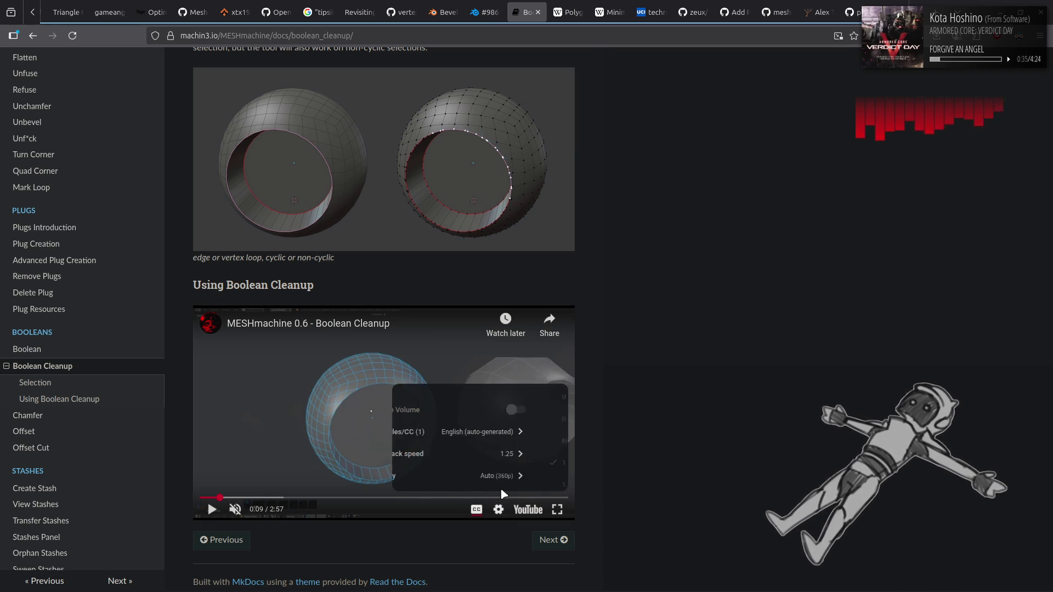
left_click(488, 380)
left_click(488, 380)
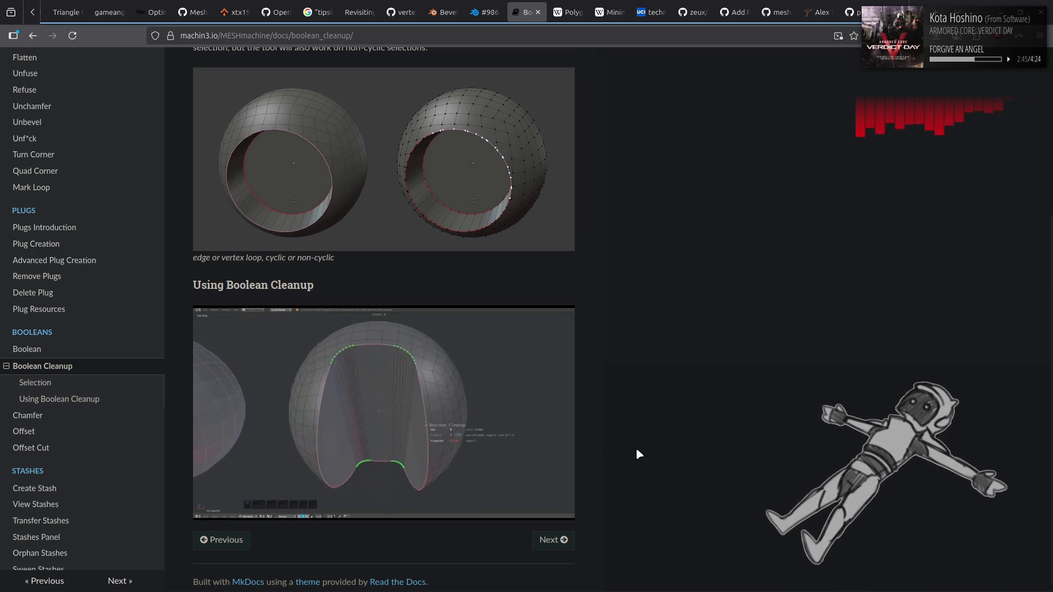
mouse_move(509, 407)
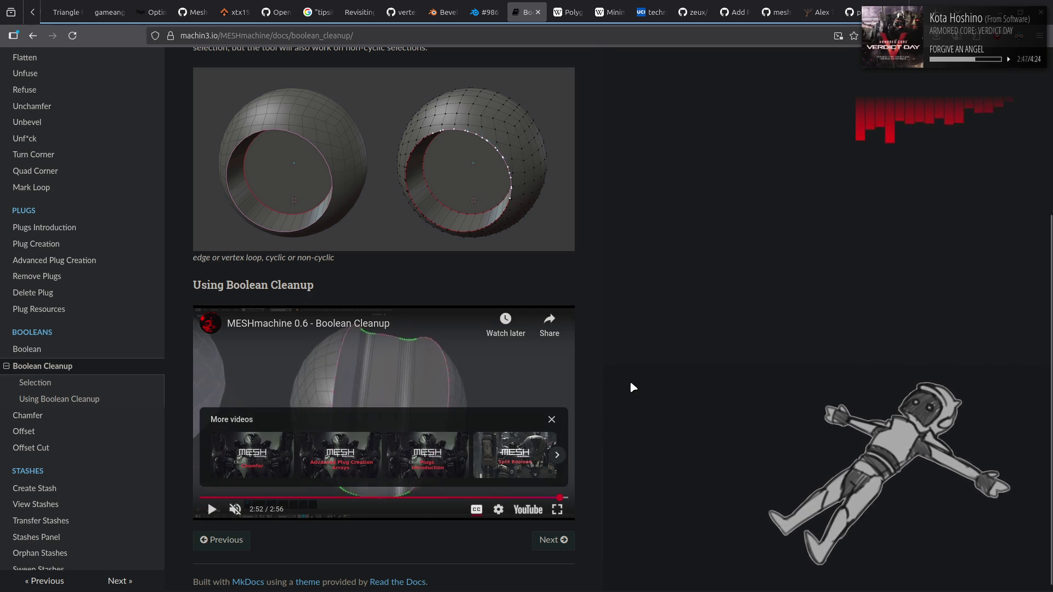
left_click(107, 418)
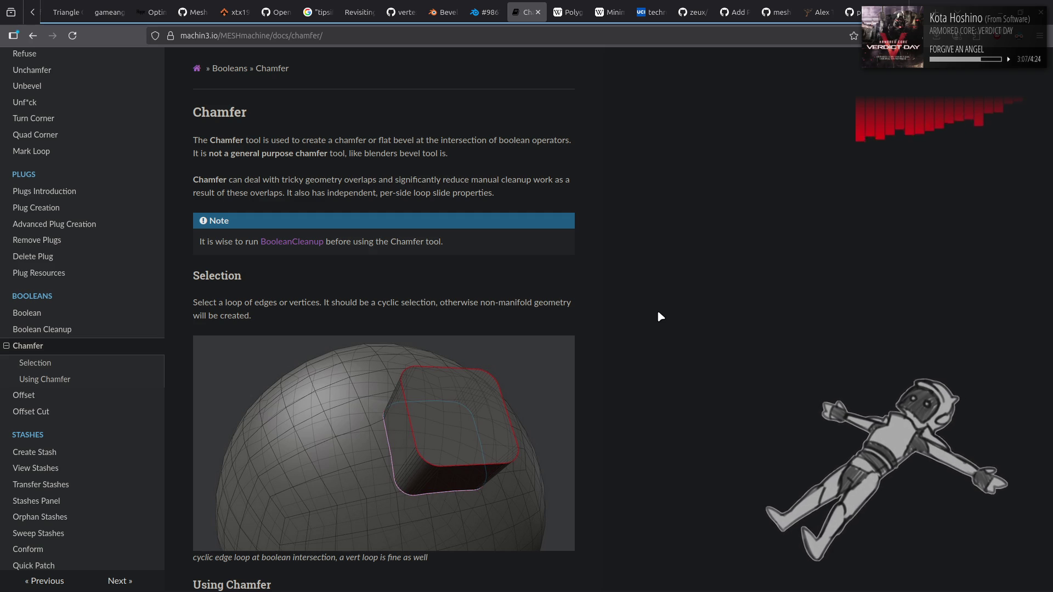
Step: Scroll down to the Using Chamfer video, then return to Blender and select HD_0004.001
scroll(660, 316, "down", 2)
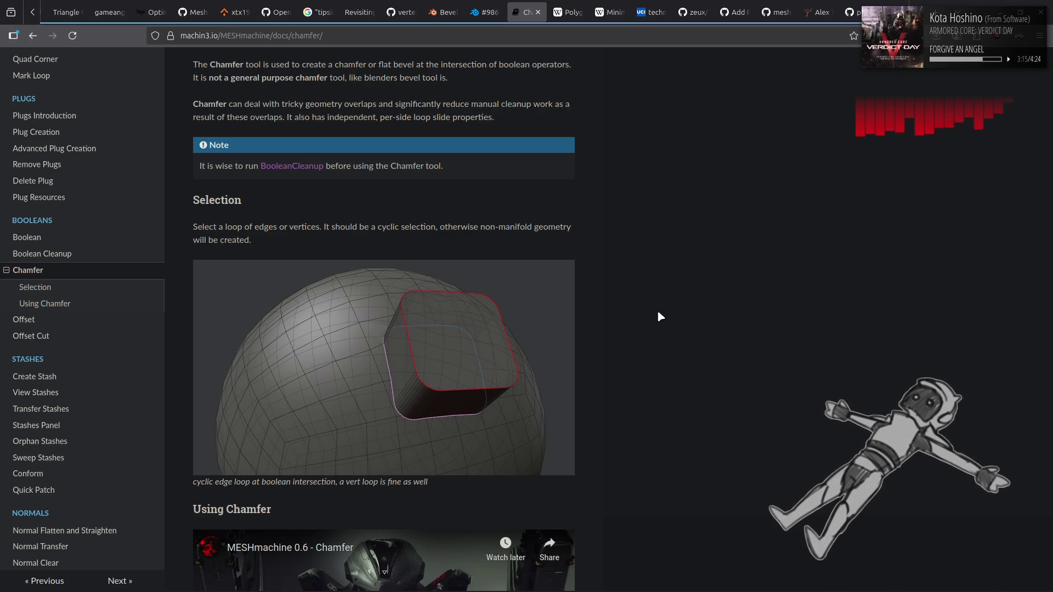
scroll(659, 314, "down", 4)
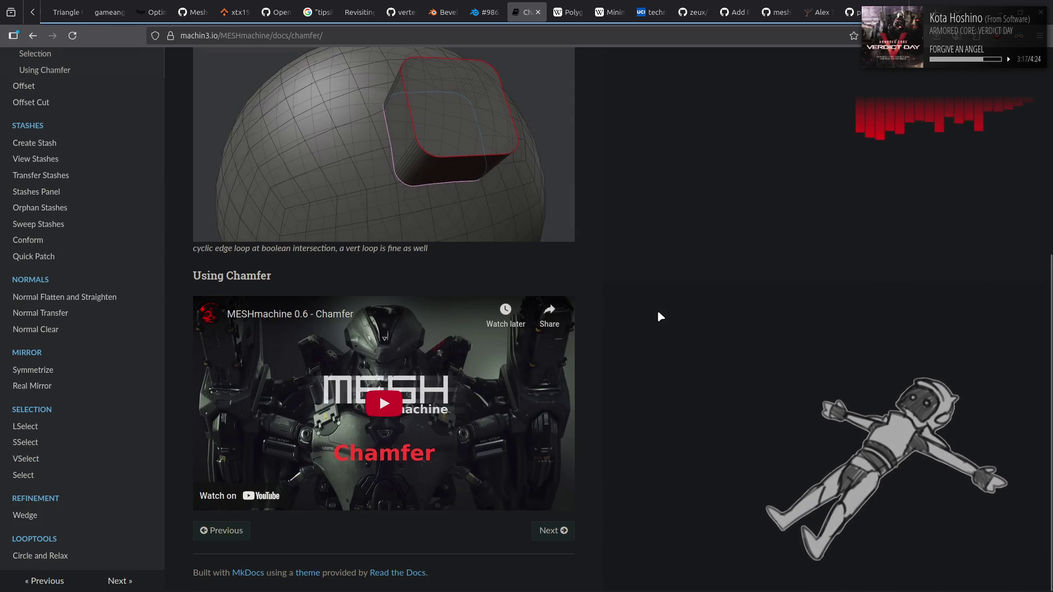
key("alt+Tab")
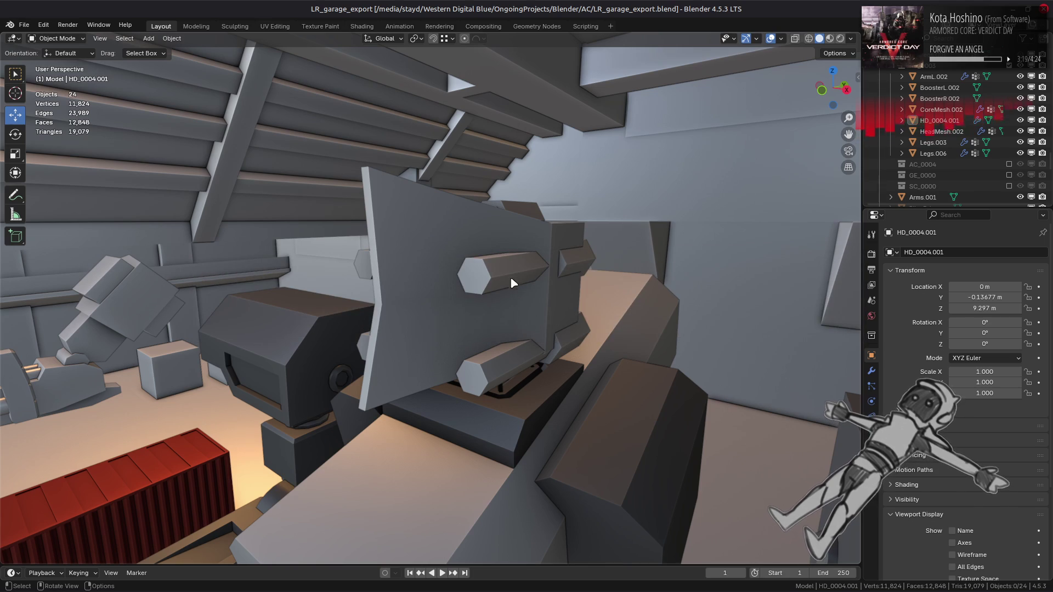
left_click(516, 275)
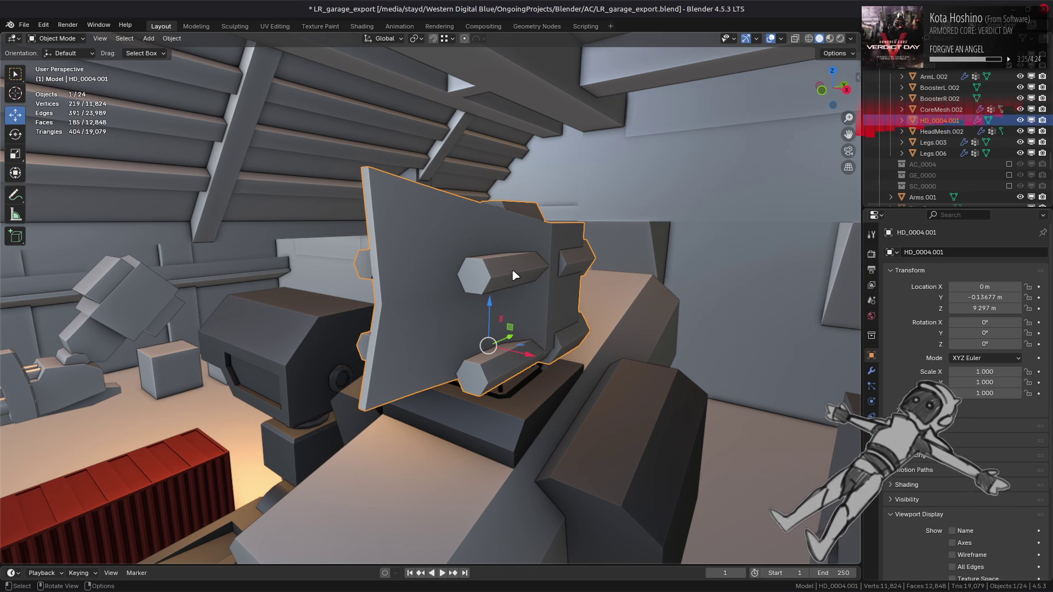
Step: Snap the 3D cursor to four selected bolt-end faces of HD_0004.001 and add a cylinder there
key("Tab")
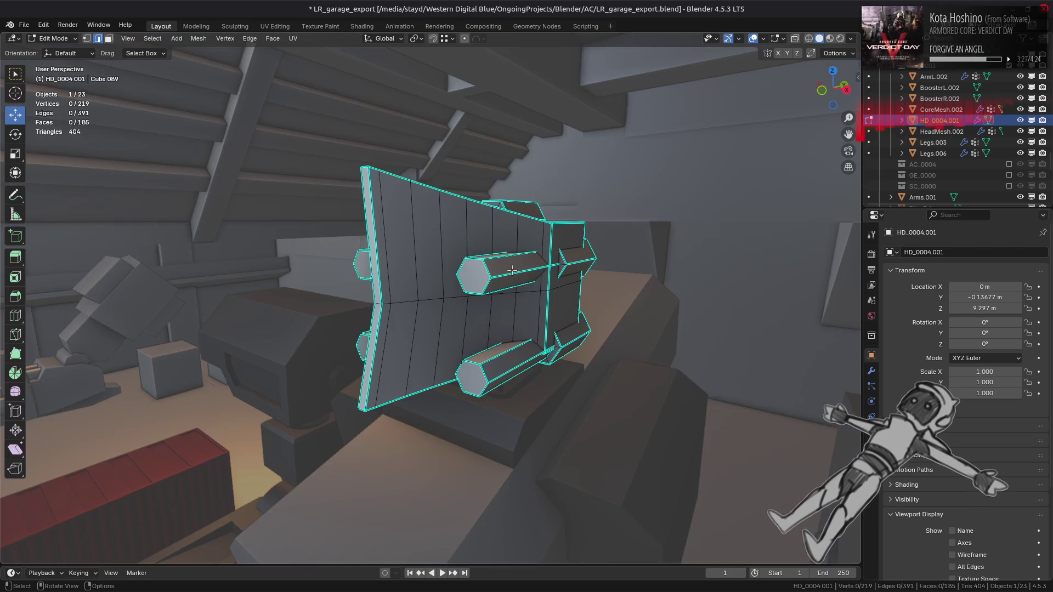
key("3")
left_click(465, 278)
left_click(363, 265, "shift")
left_click(474, 373, "shift")
left_click(473, 372, "shift")
key("shift+s")
left_click(512, 422)
key("shift+a")
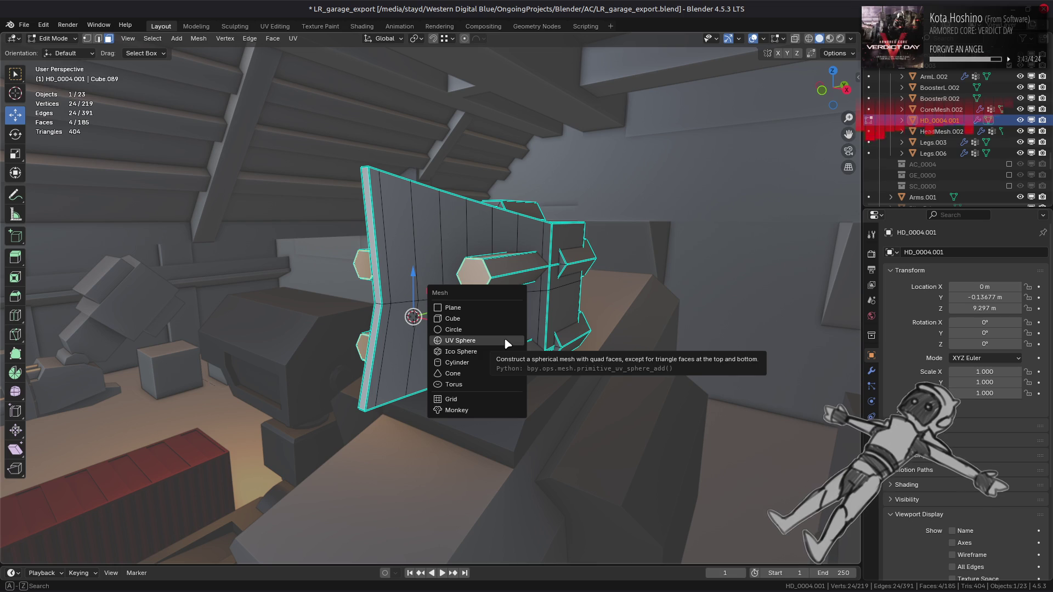
left_click(485, 362)
Step: Give the new cylinder 12 vertices and rotate it 90° about X
middle_click_drag(485, 362, 439, 324)
left_click(152, 425)
type("12")
key("Return")
mouse_move(281, 377)
middle_mouse_down()
mouse_move(315, 378)
mouse_move(317, 409)
mouse_move(305, 320)
mouse_move(334, 288)
middle_mouse_up()
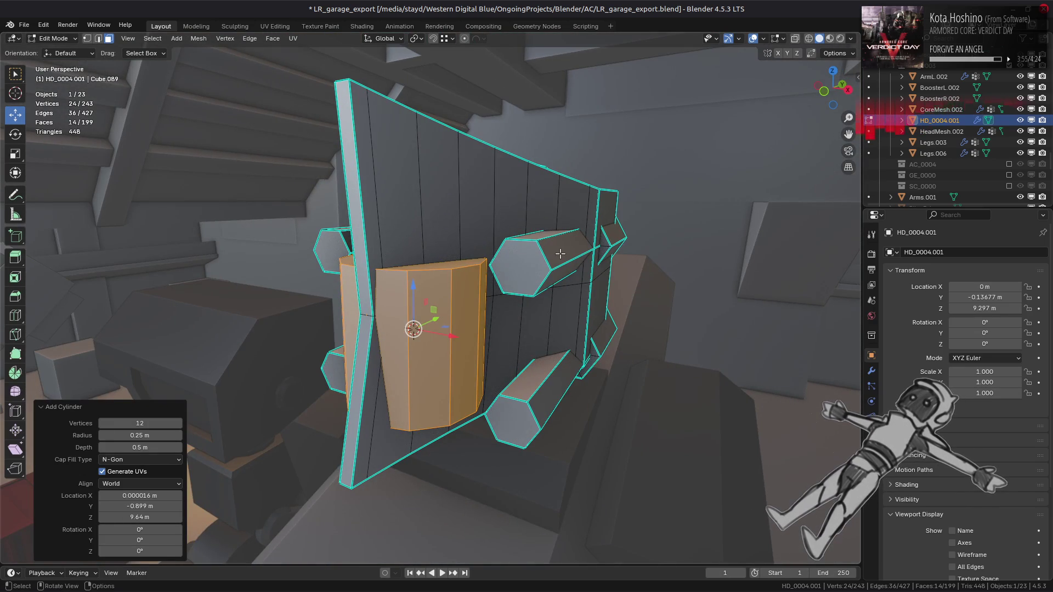
type("rx90")
key("Return")
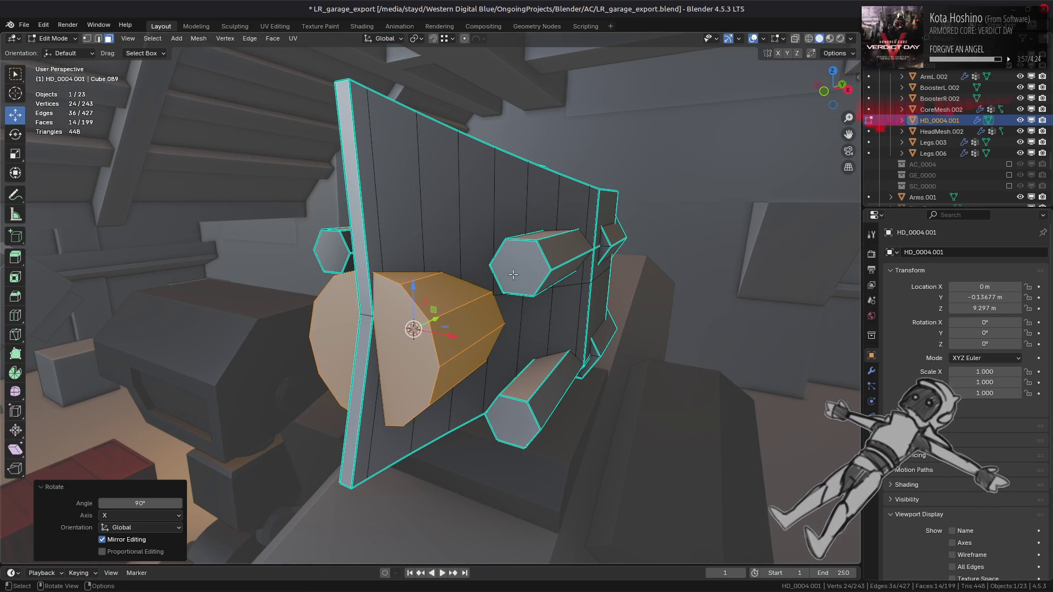
Step: Using Center and Edge Center snapping, move the cylinder 0.375 m along X and raise it 0.25 m
left_click(452, 39)
left_click(441, 70)
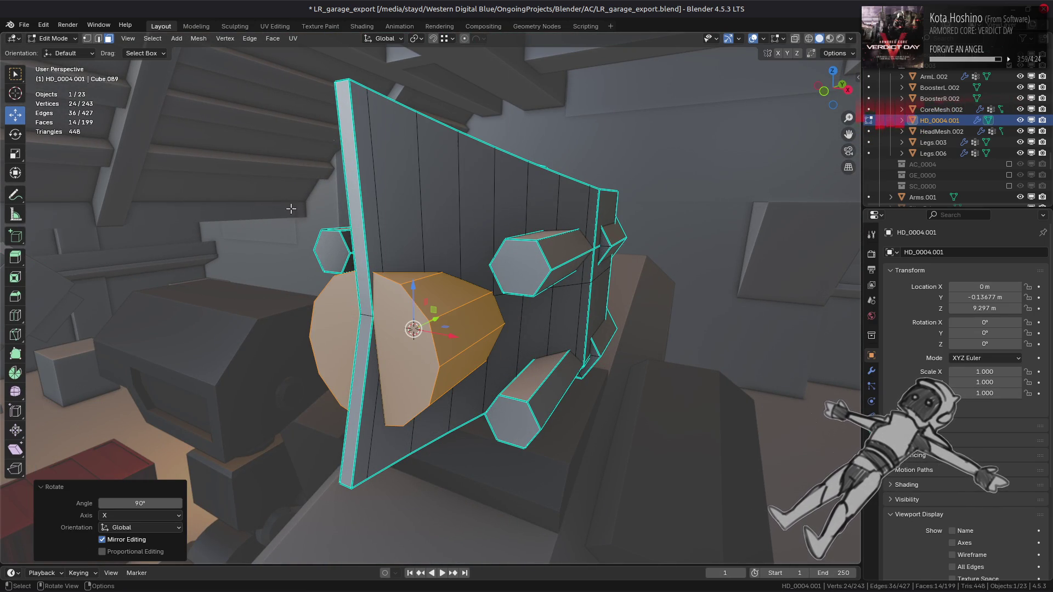
left_click(446, 39)
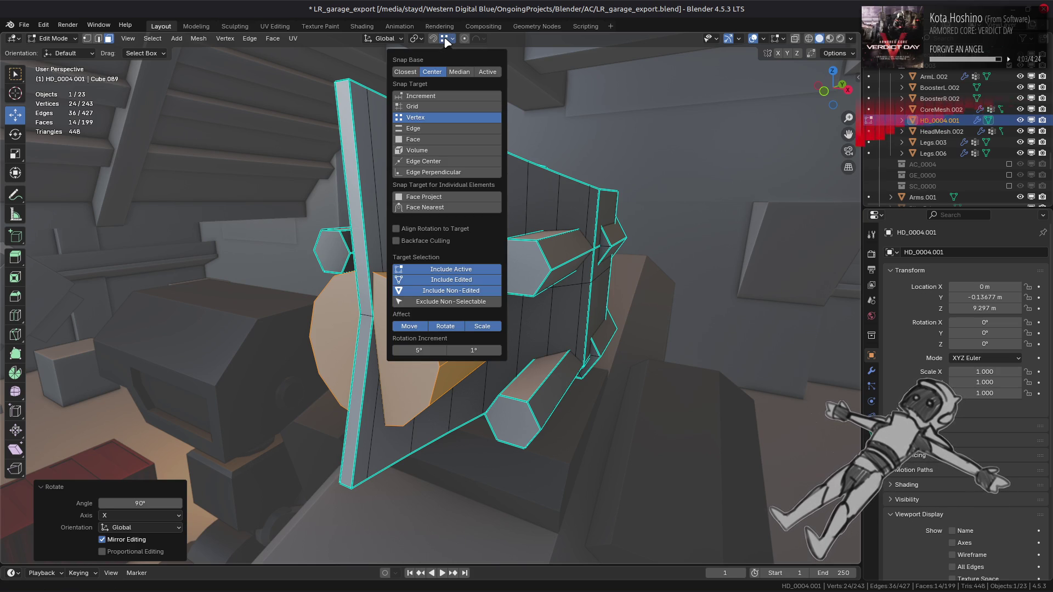
left_click(436, 161)
key("g")
key("x")
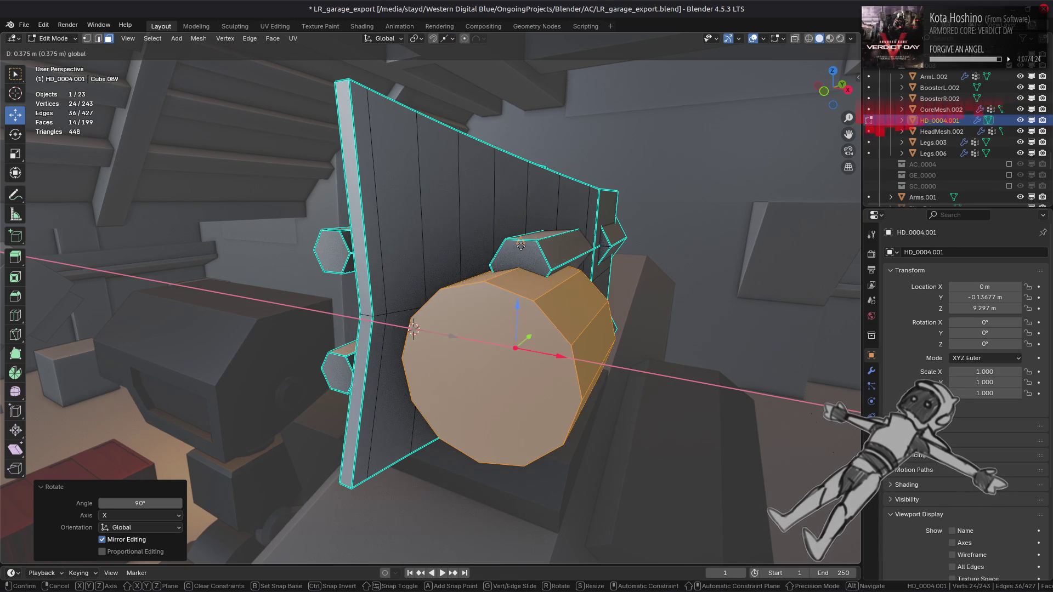
left_click(565, 366)
left_click(453, 38)
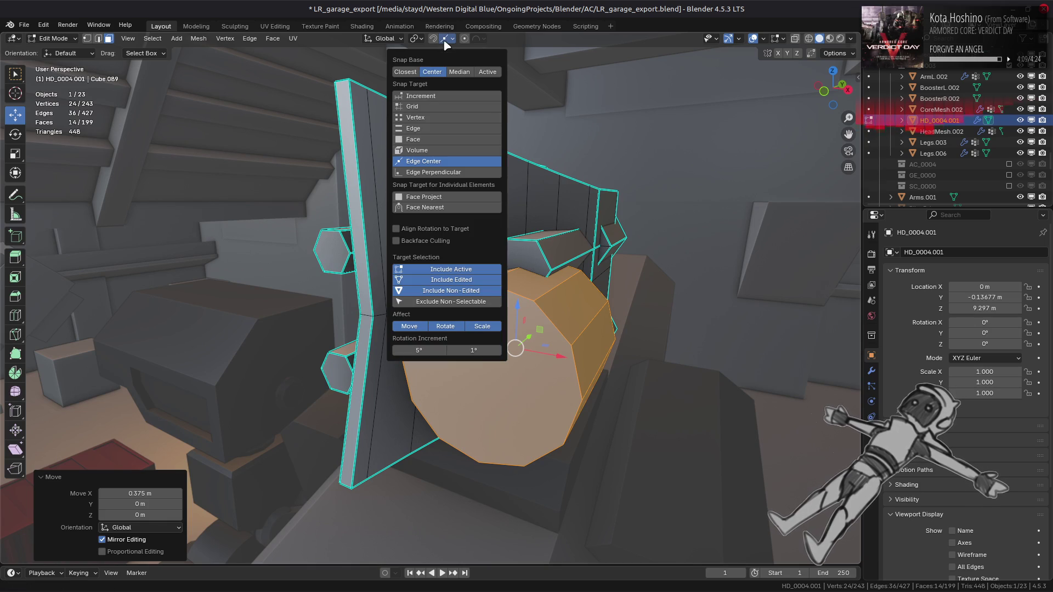
left_click(425, 118)
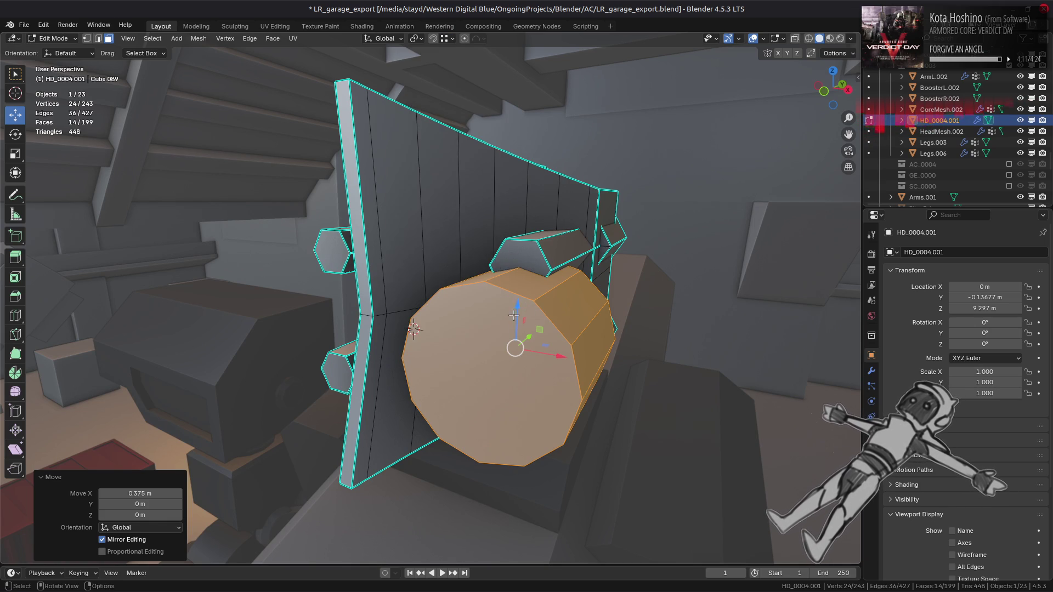
key("g")
key("z")
left_click(557, 270)
Step: Scale the cylinder to 0.25 on X and Z, keeping its Y length fixed
mouse_move(557, 270)
middle_mouse_down()
mouse_move(630, 269)
mouse_move(563, 268)
middle_mouse_up()
key("s")
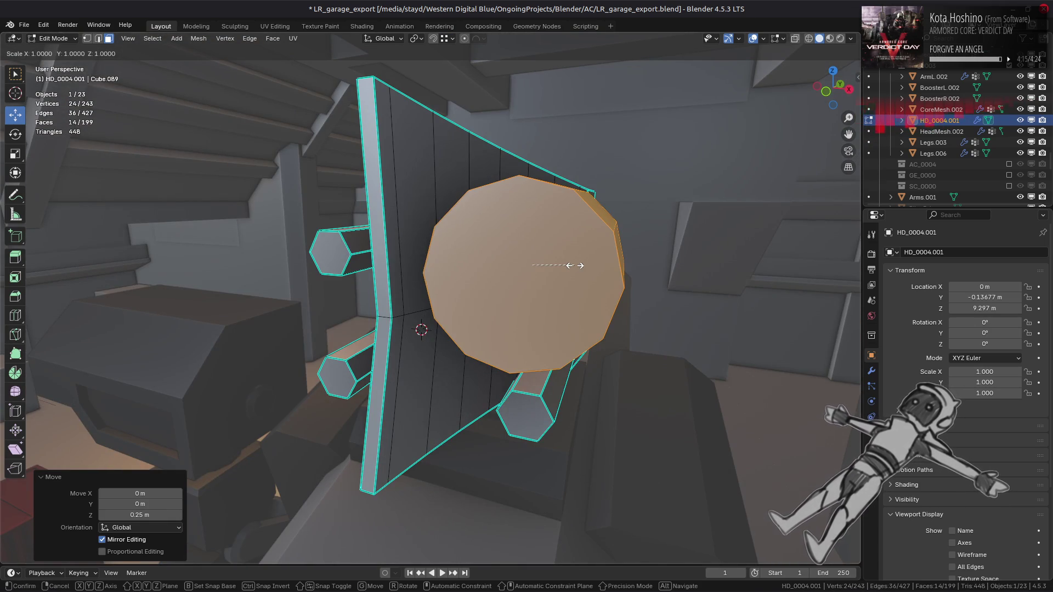
key("shift+y")
type("0.25")
key("Return")
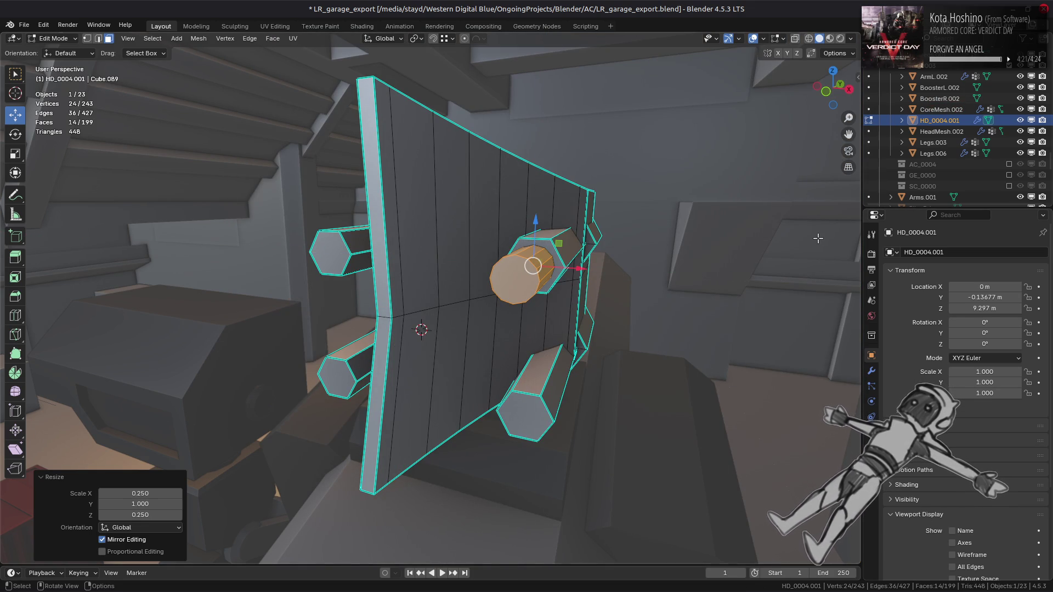
middle_click_drag(731, 232, 697, 247)
Step: Scale the cylinder's width by 2, then by 0.8, keeping its length fixed
key("s")
key("shift+y")
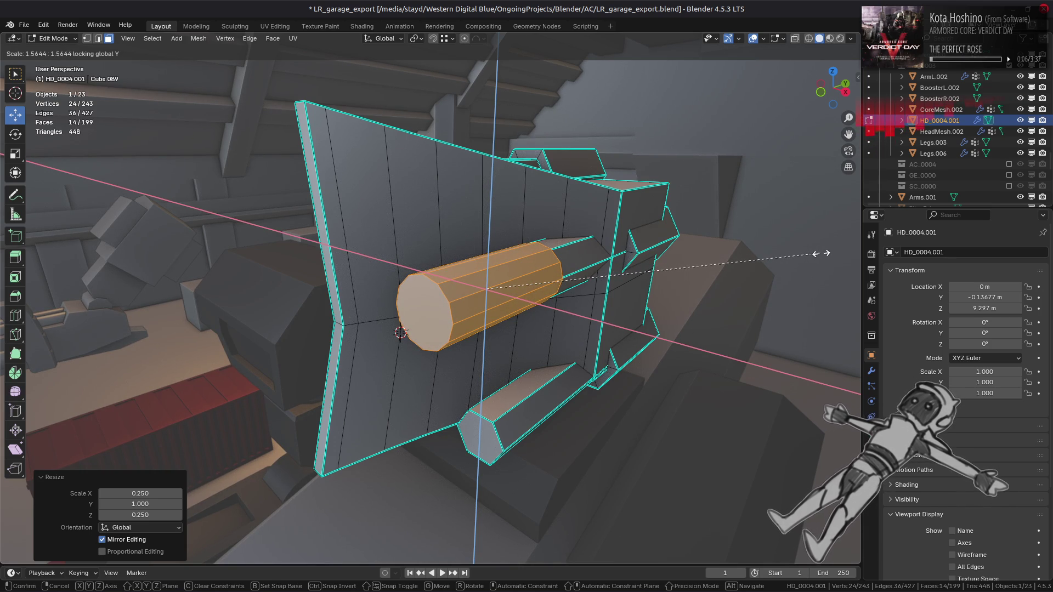
type("2")
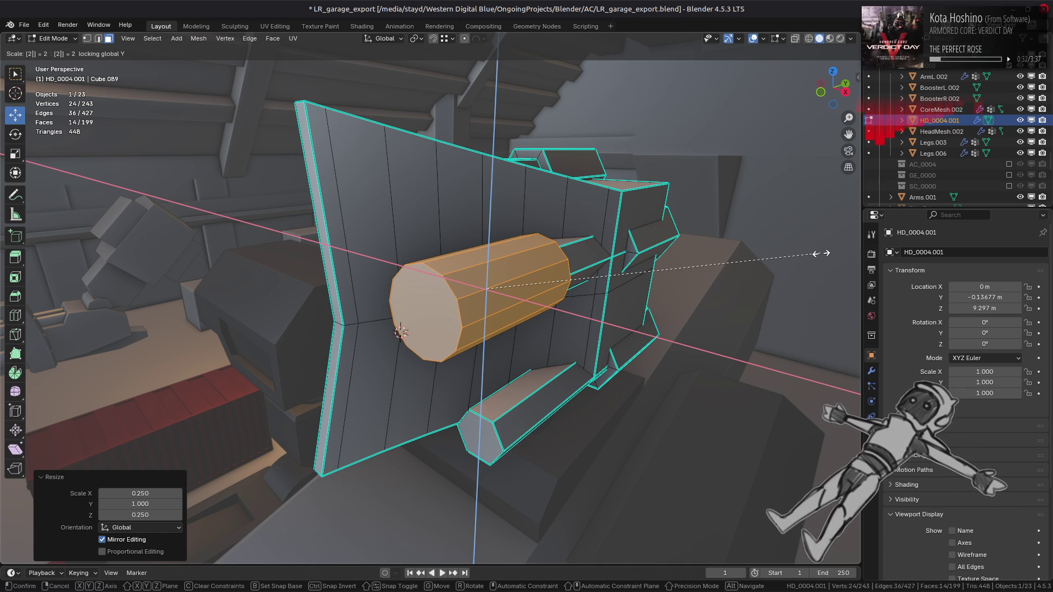
key("Return")
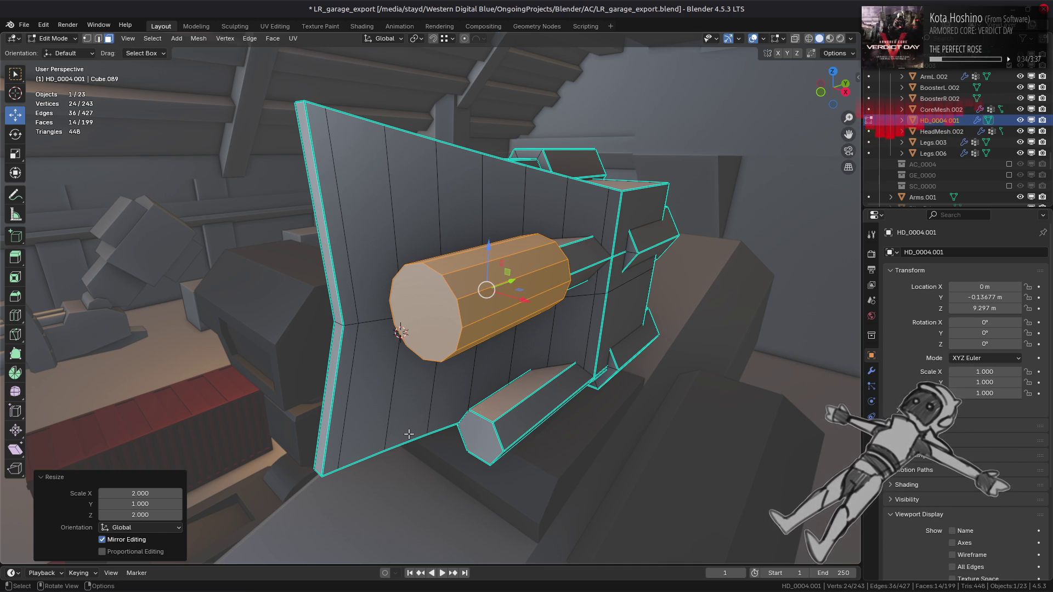
key("ctrl+z")
key("s")
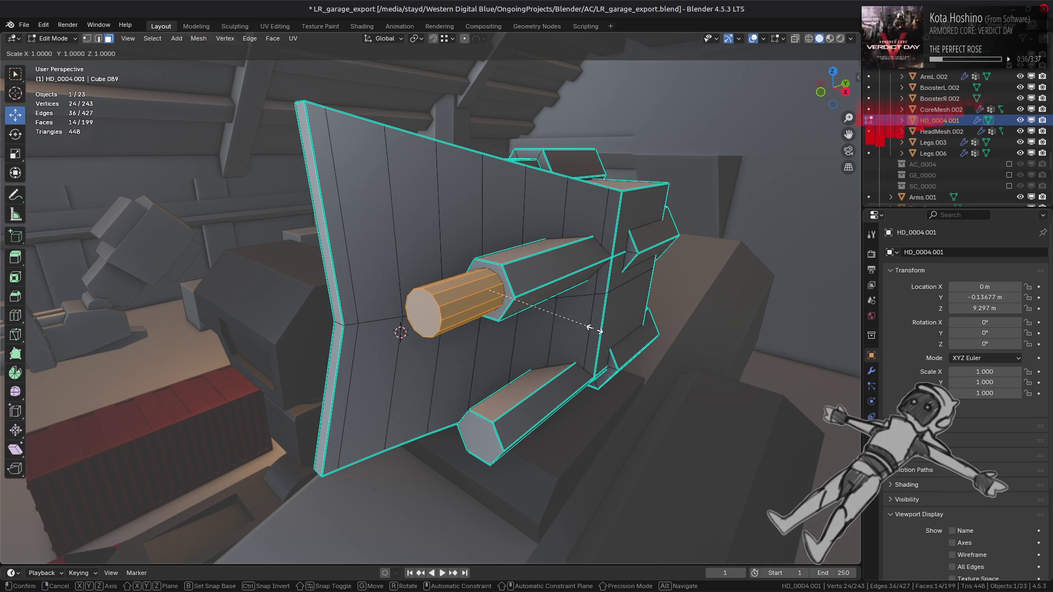
key("shift+z")
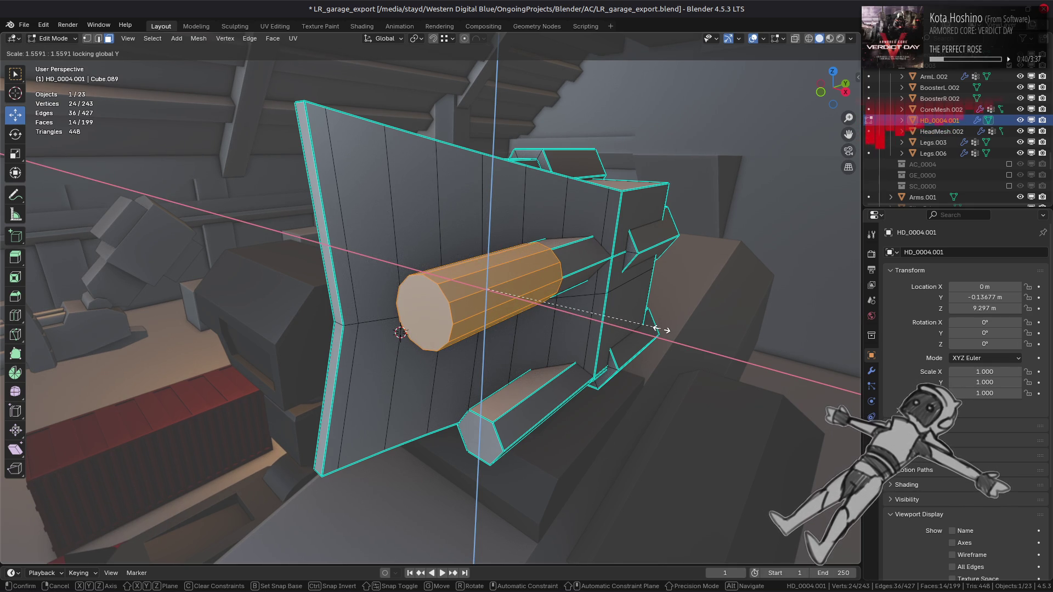
type("2")
key("Return")
key("s")
key("shift+z")
type(".8")
key("Return")
Step: Slide the cylinder along Y toward the head's other side
middle_click_drag(649, 328, 515, 314)
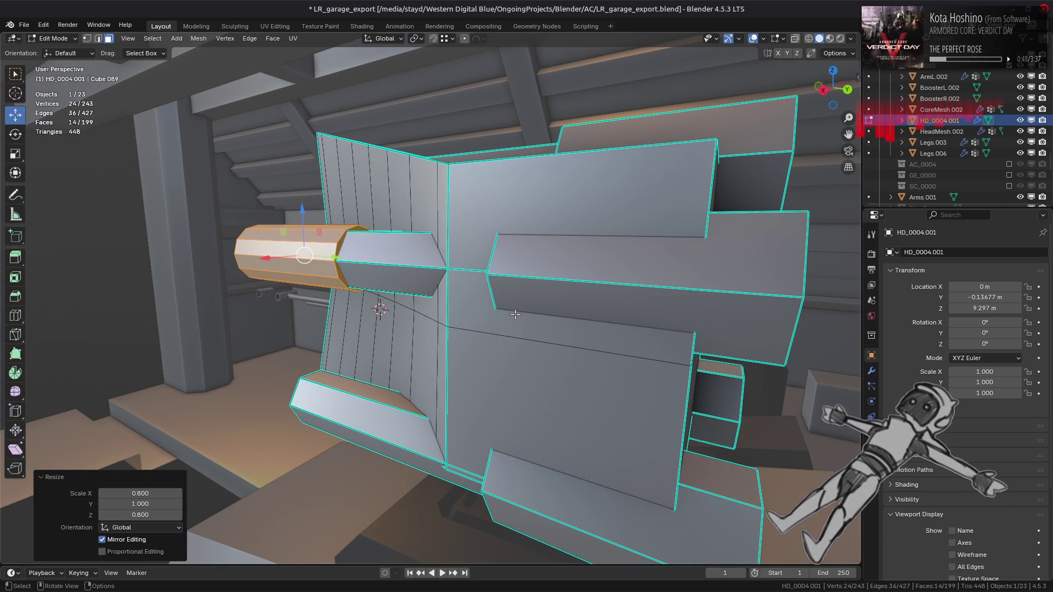
mouse_move(515, 315)
middle_mouse_down()
mouse_move(535, 310)
mouse_move(388, 316)
middle_mouse_up()
right_click(406, 84)
key("g")
key("y")
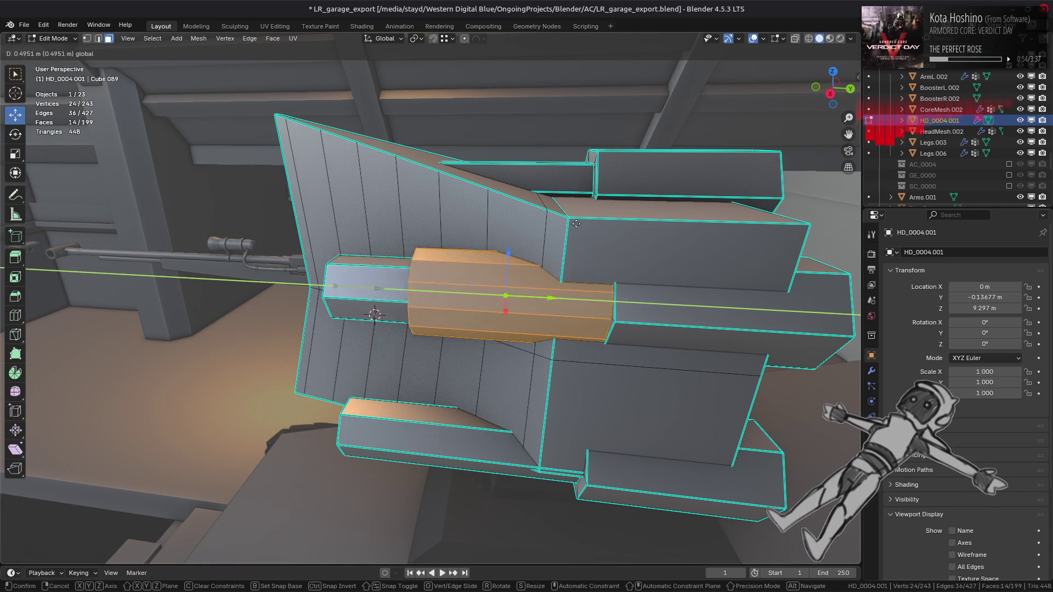
left_click(521, 305)
Step: Double the cylinder's length along Y and shift it 0.12437 m along Y into the head
mouse_move(521, 304)
middle_mouse_down()
mouse_move(386, 267)
mouse_move(327, 311)
mouse_move(317, 293)
mouse_move(326, 311)
mouse_move(347, 299)
mouse_move(482, 302)
mouse_move(513, 278)
middle_mouse_up()
key("s")
key("y")
key("2")
key("Return")
key("g")
key("y")
left_click(362, 299)
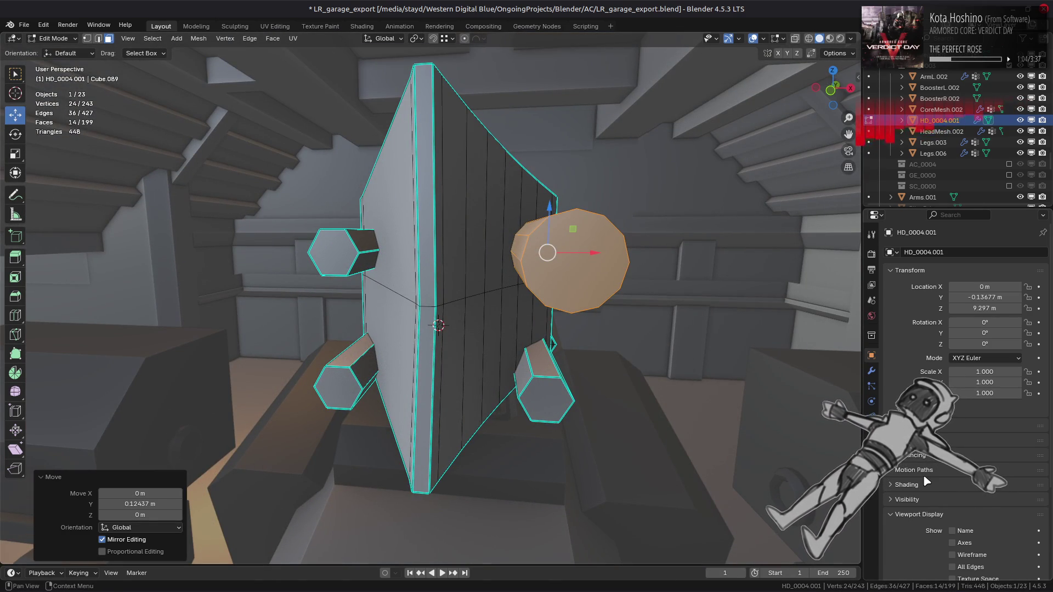
left_click(199, 38)
Step: Separate the cylinder into its own object HD_0004.002 and start editing its mesh
mouse_move(258, 148)
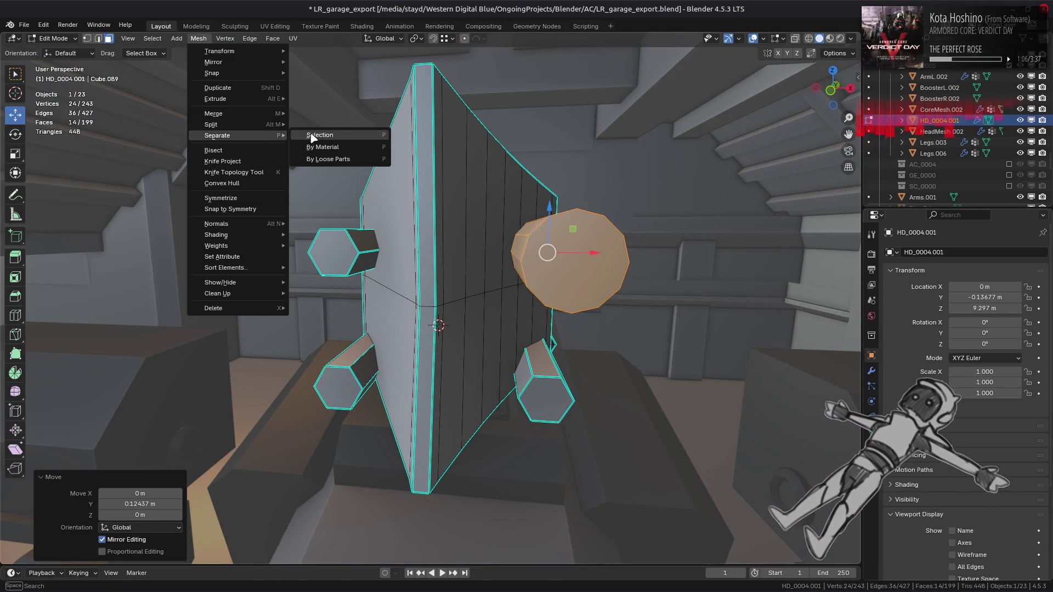
left_click(312, 137)
left_click(66, 39)
left_click(60, 51)
left_click(555, 248)
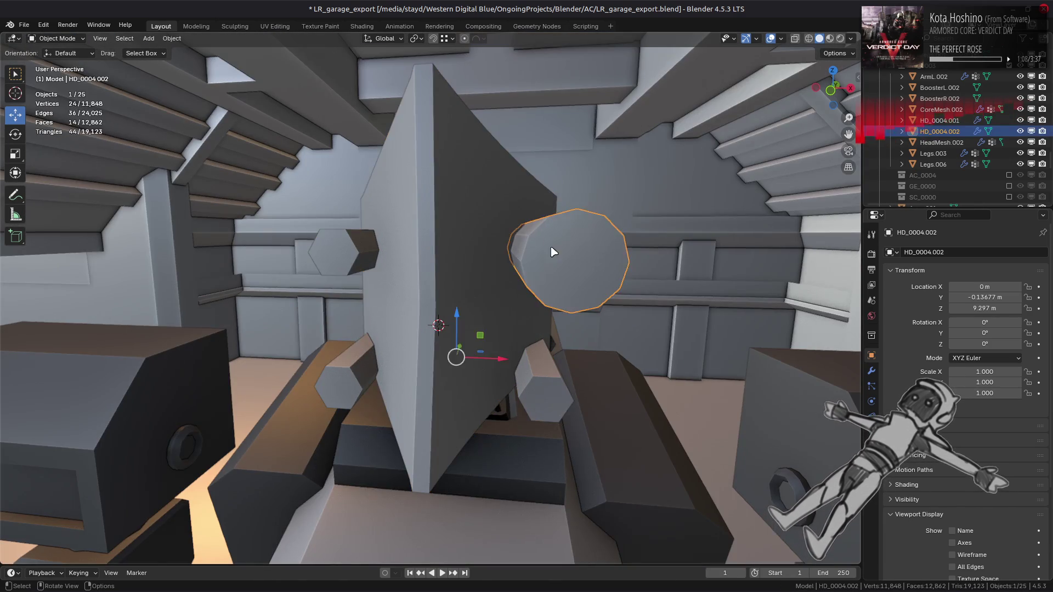
key("Tab")
key("Tab")
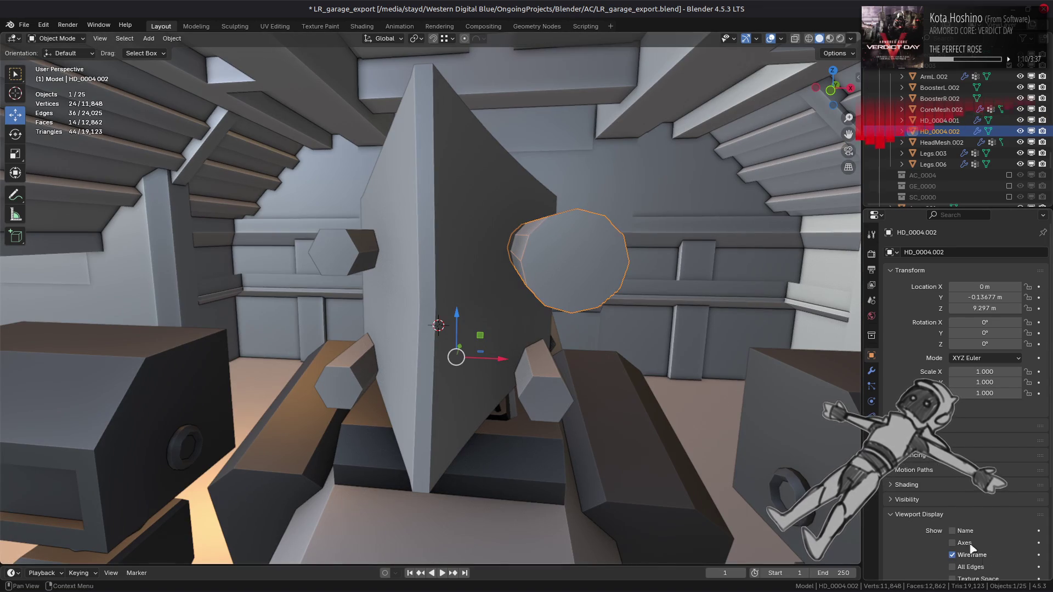
Step: Show the viewport as wireframe and select the whole cutter cylinder mesh
scroll(926, 530, "down", 5)
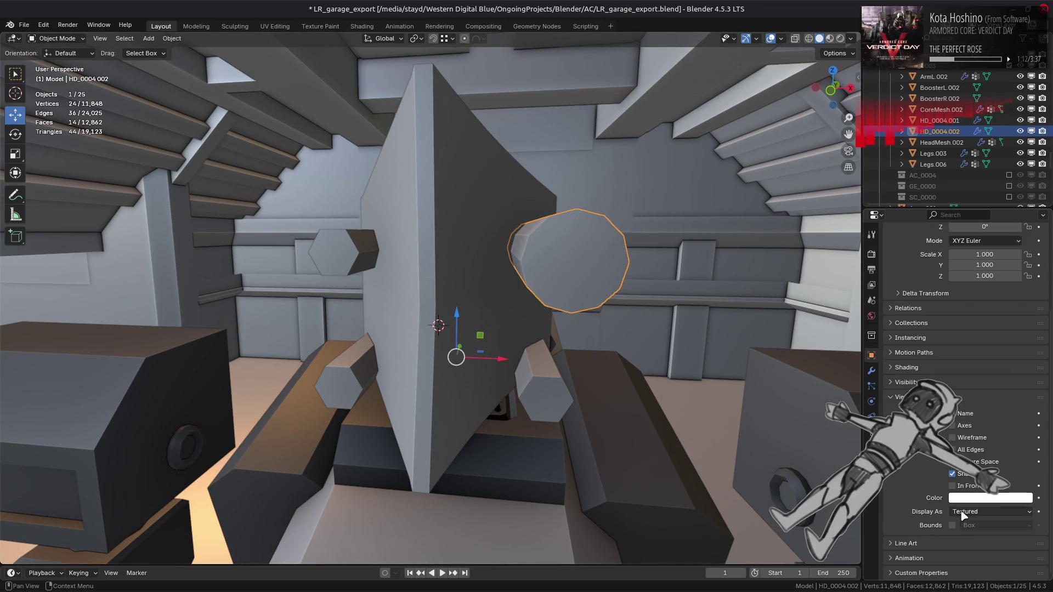
left_click(990, 512)
left_click(982, 532)
middle_click_drag(653, 363, 450, 307)
key("Tab")
left_click(443, 301)
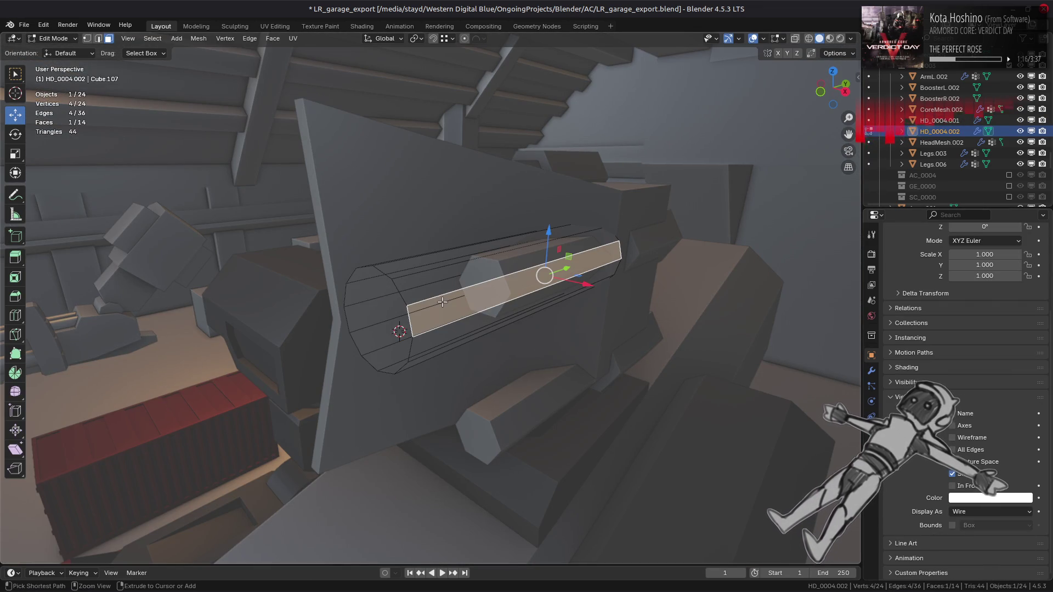
key("ctrl+l")
Step: Duplicate the cutter cylinder 0.5 m lower along Z
middle_click_drag(443, 302, 449, 40)
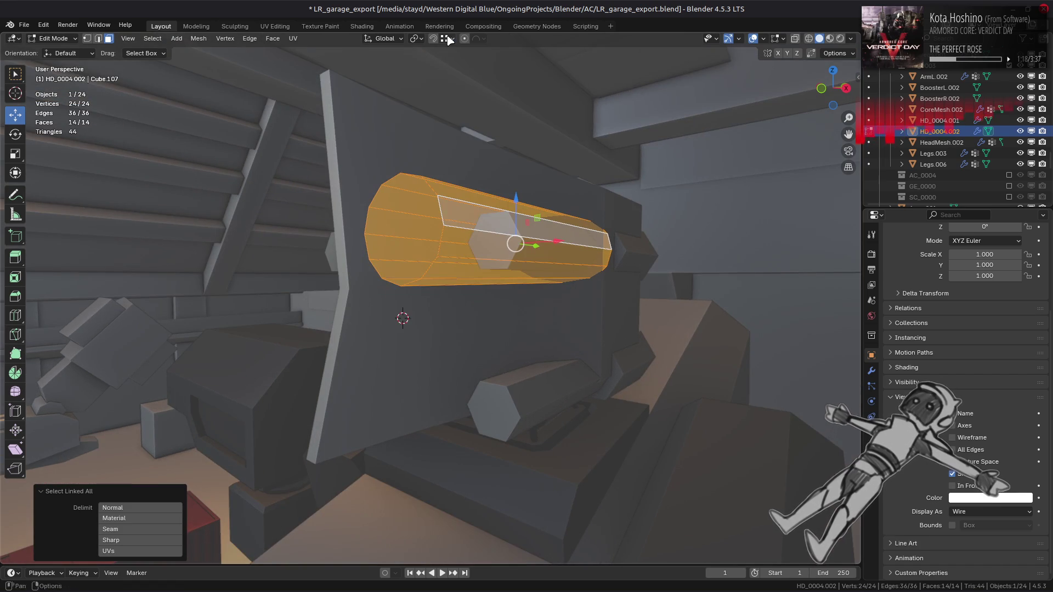
left_click(450, 38)
key("shift+d")
key("z")
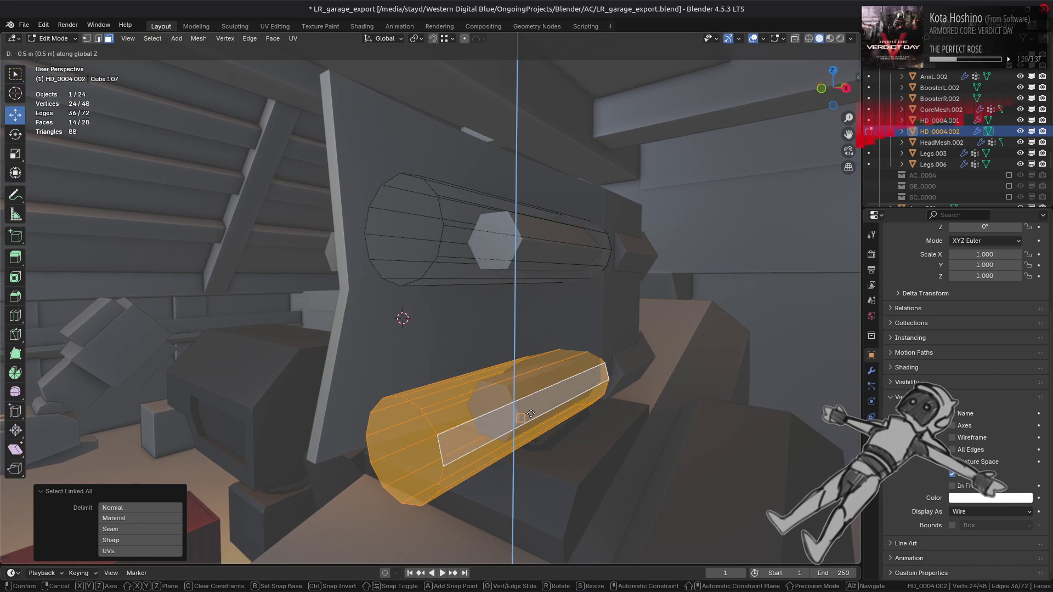
left_click(532, 412)
Step: Duplicate both cylinders -0.75 m along X for the plate's other side
mouse_move(532, 412)
middle_mouse_down()
mouse_move(468, 265)
mouse_move(492, 272)
middle_mouse_up()
left_click(447, 38)
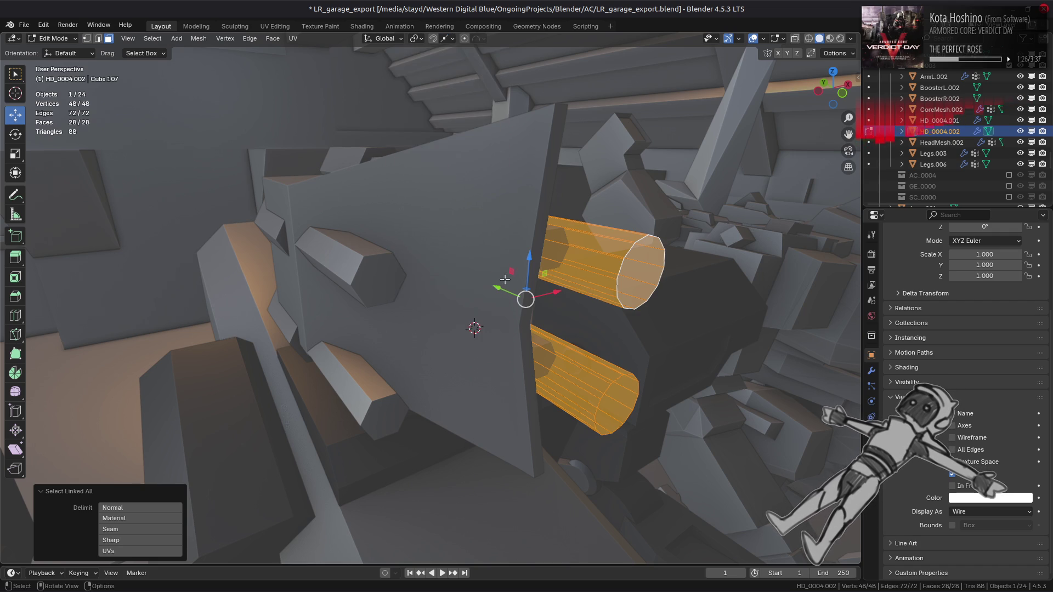
middle_click_drag(507, 289, 557, 306)
key("g")
key("Escape")
key("shift+d")
type("x-0.75")
key("Return")
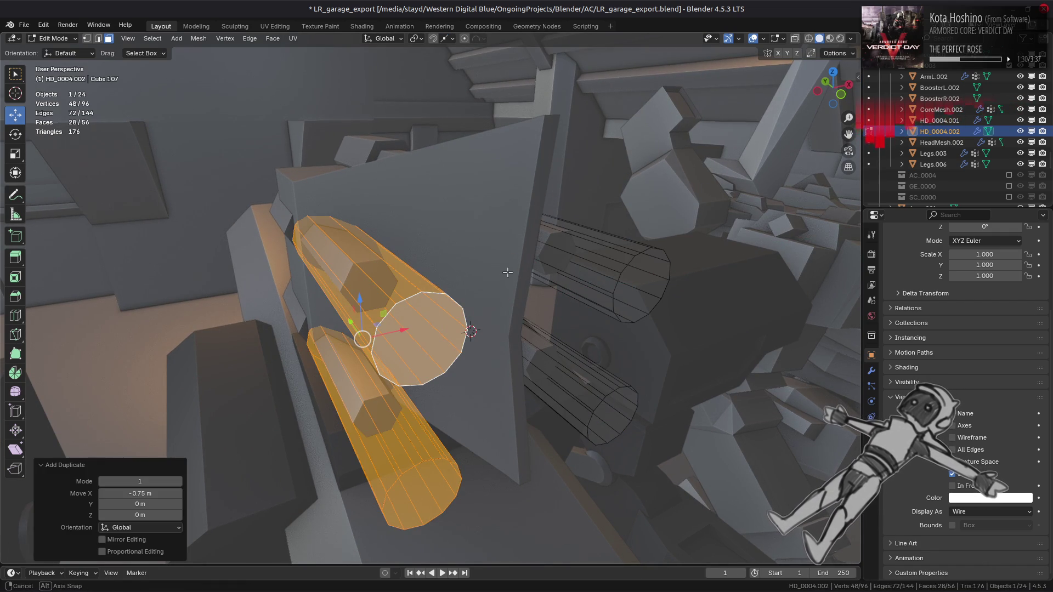
Step: Return to Object Mode and select the plate HD_0004.001
left_click(508, 271)
key("Tab")
mouse_move(507, 271)
middle_mouse_down()
mouse_move(519, 269)
mouse_move(470, 264)
middle_mouse_up()
left_click(470, 263)
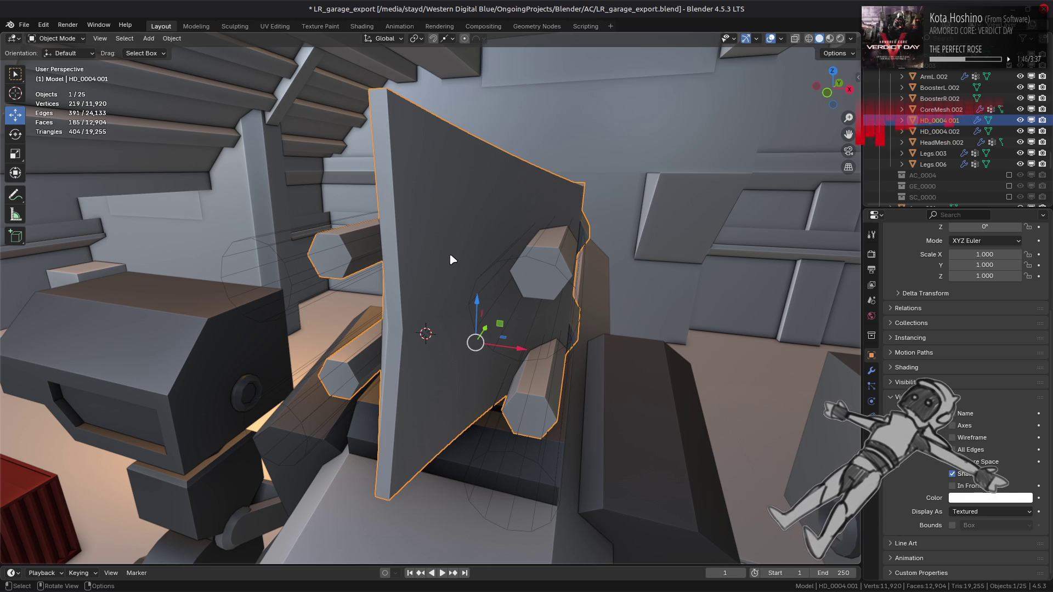
Step: Pick HD_0004.002 as the plate's Boolean cutter object with the eyedropper
left_click(872, 371)
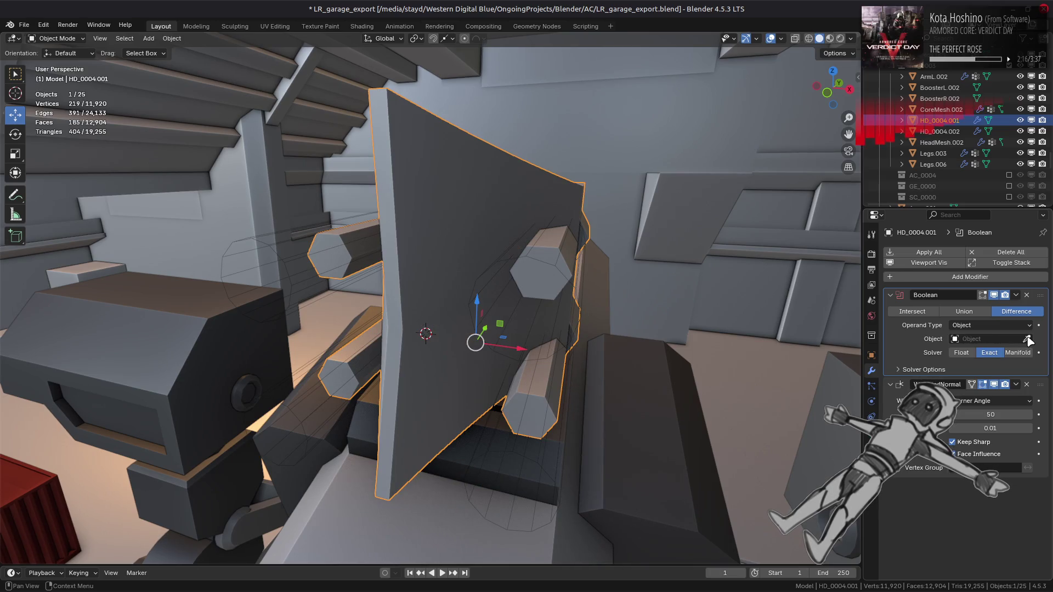
left_click(939, 131)
left_click(939, 121)
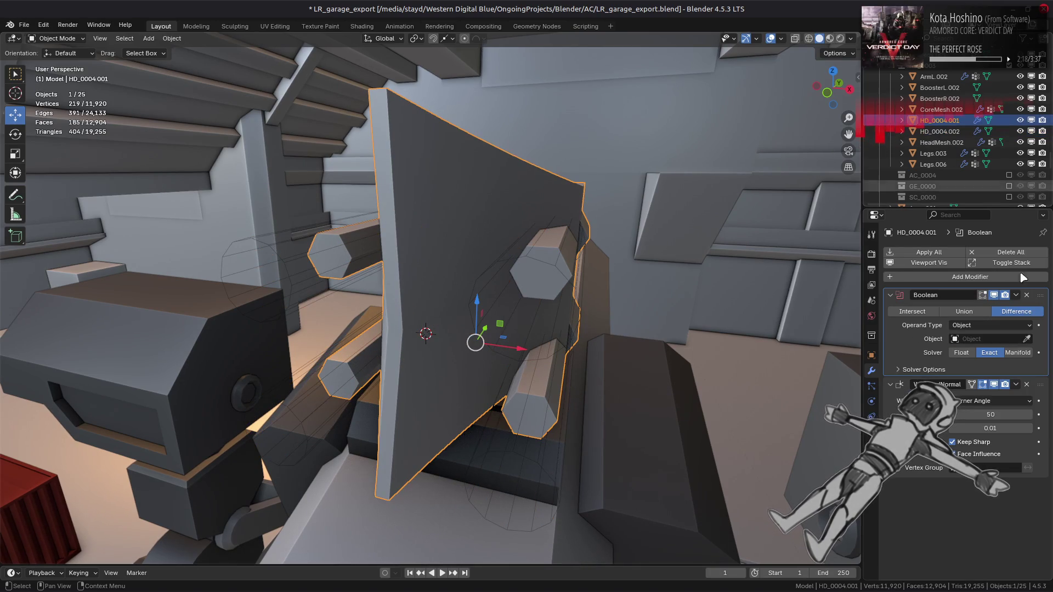
left_click(1026, 339)
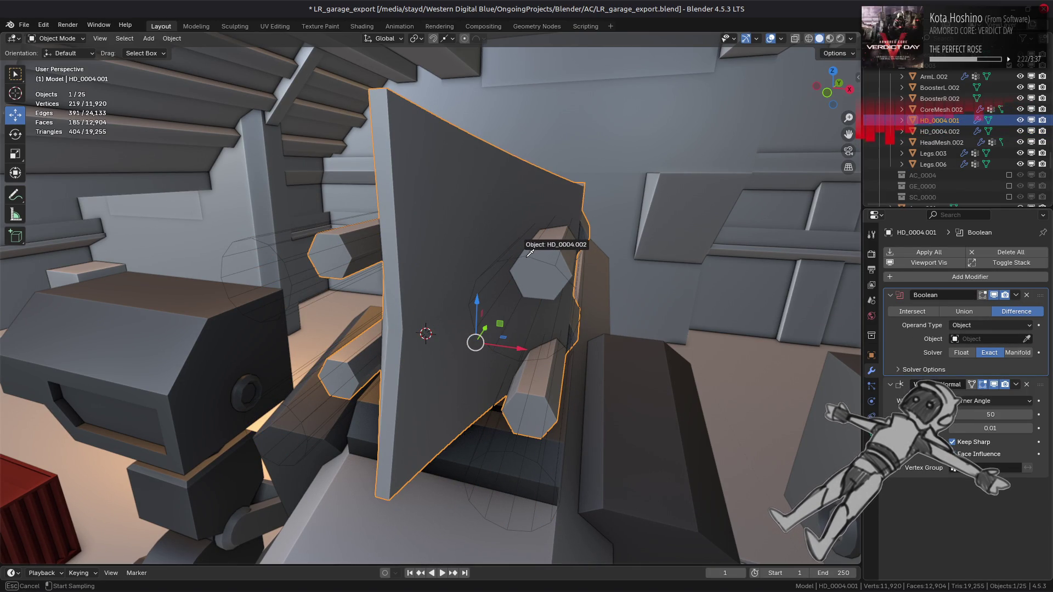
left_click(529, 253)
Step: Try the Manifold and Float Boolean solvers, then settle back on Exact
left_click(932, 370)
left_click(985, 408)
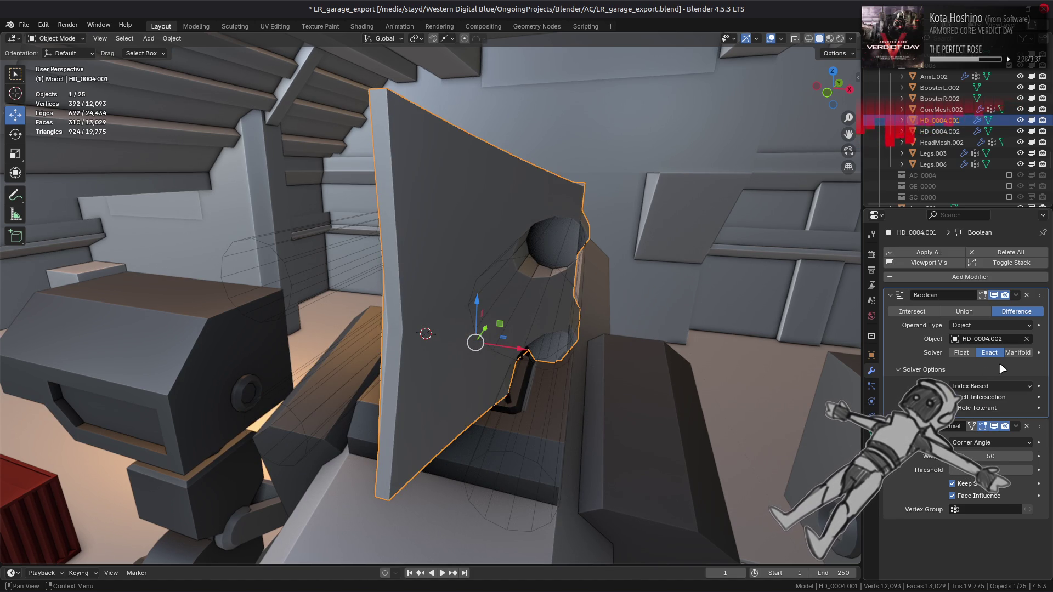
left_click(1019, 354)
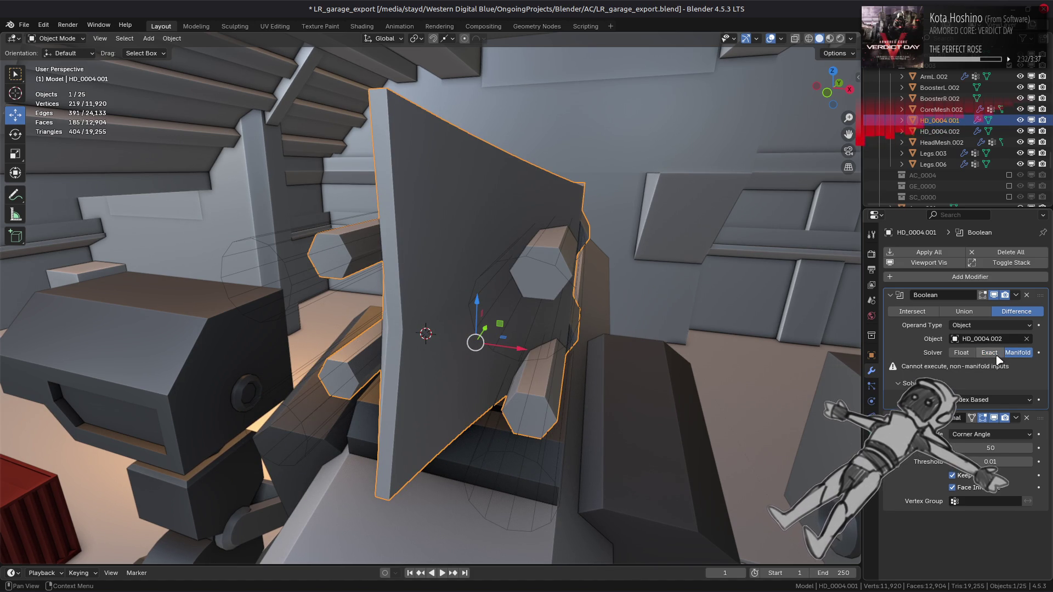
key("ctrl+z")
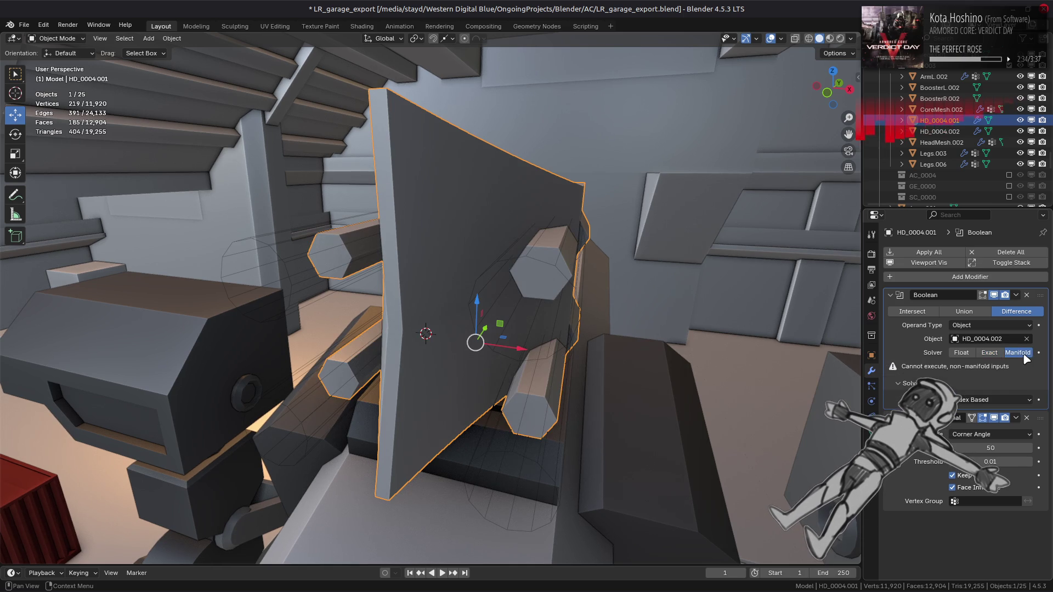
left_click(969, 355)
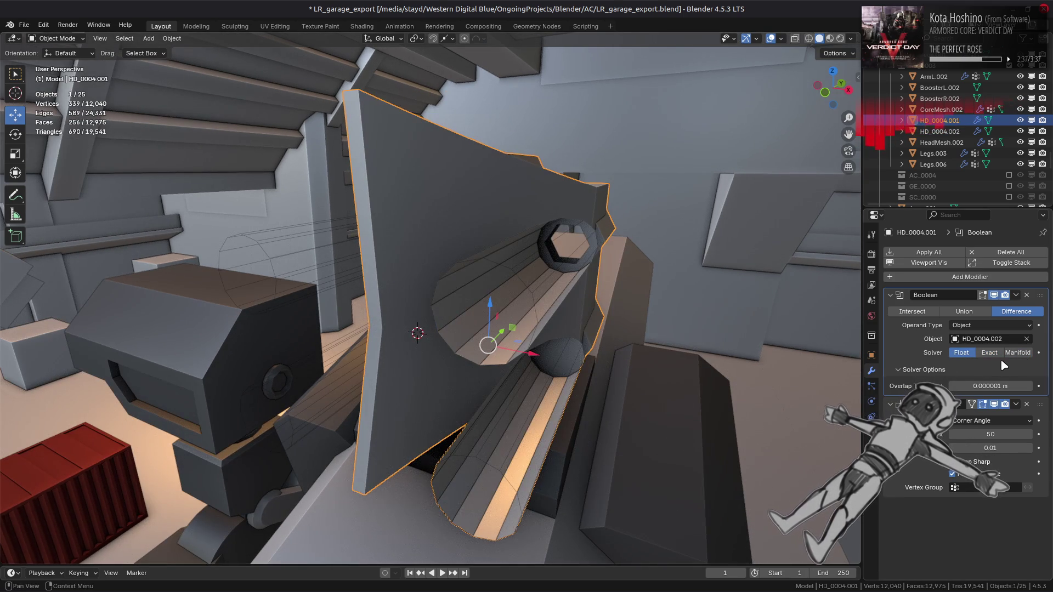
left_click(997, 359)
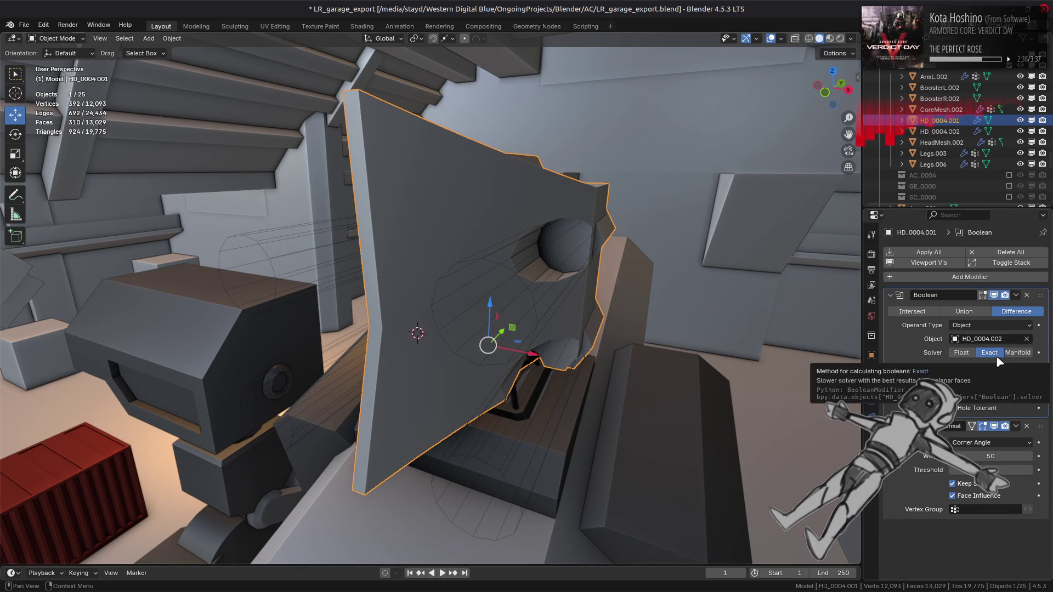
Step: Toggle Hole Tolerant and other Exact solver options to compare the cut results
left_click(986, 408)
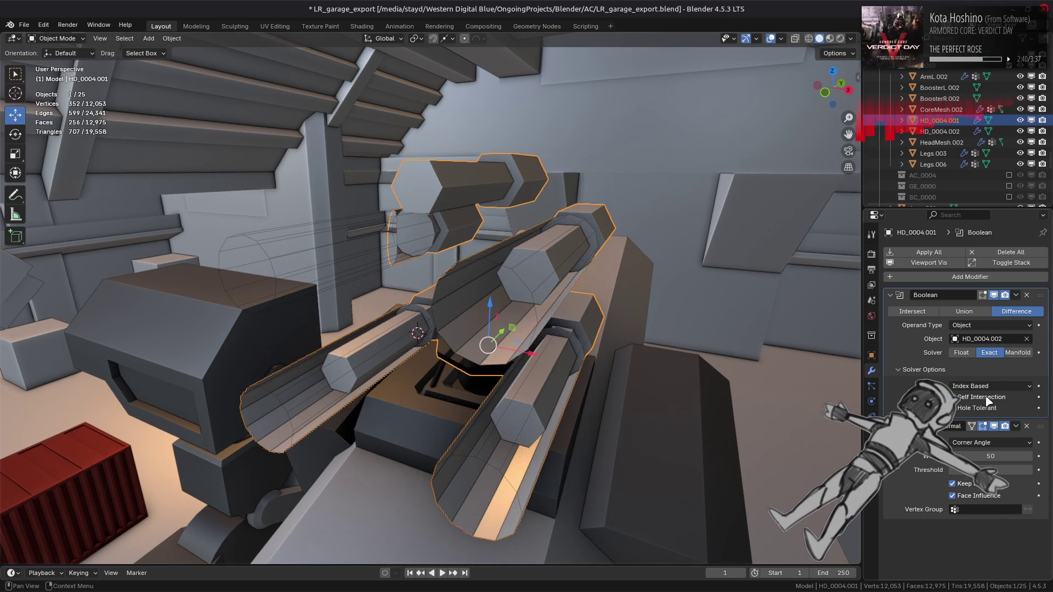
left_click(986, 409)
left_click(985, 397)
left_click(986, 409)
mouse_move(812, 378)
middle_mouse_down()
mouse_move(772, 350)
mouse_move(795, 362)
middle_mouse_up()
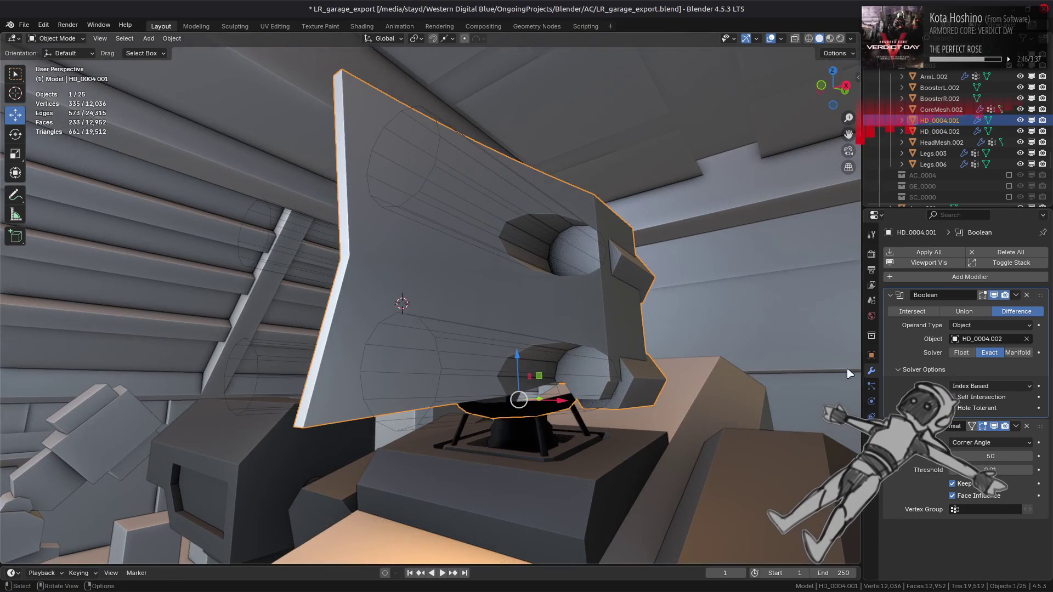
left_click(973, 399)
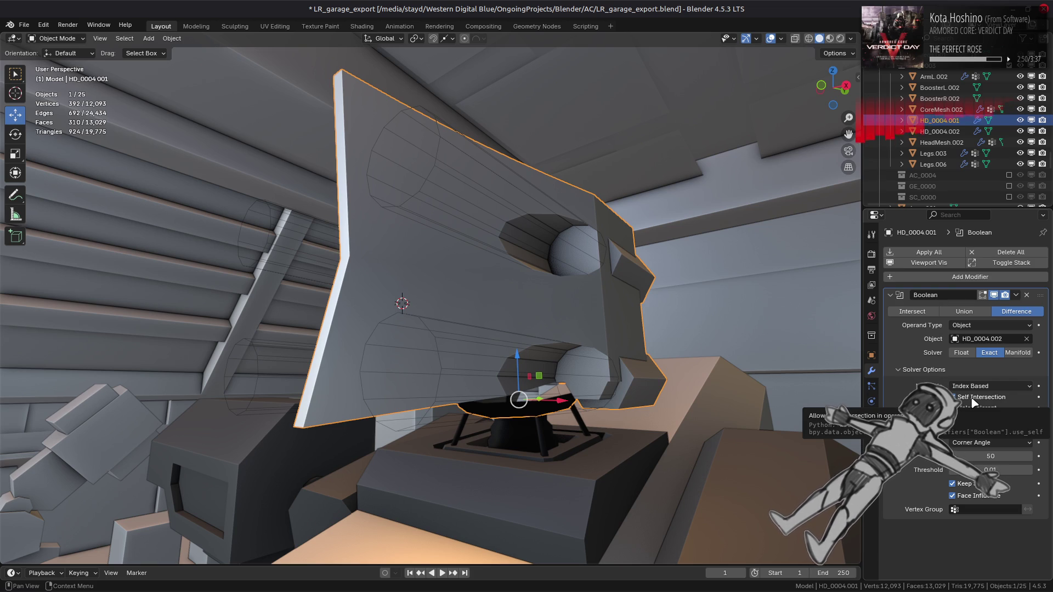
left_click(974, 401)
left_click(974, 409)
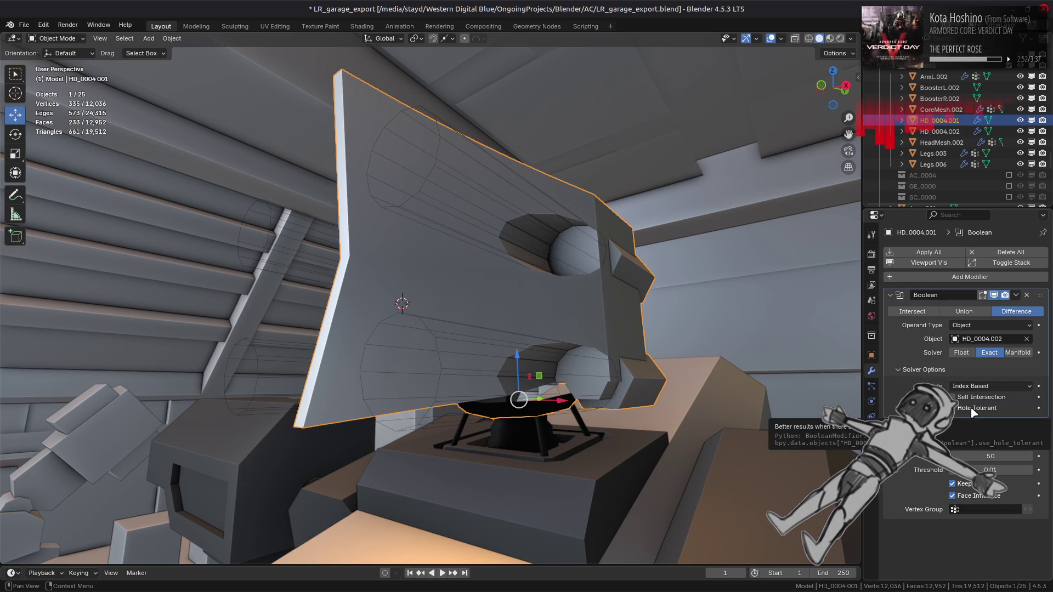
Step: Select the cutter HD_0004.002 and enter its Edit Mode
left_click(539, 310)
middle_click_drag(538, 311, 443, 311)
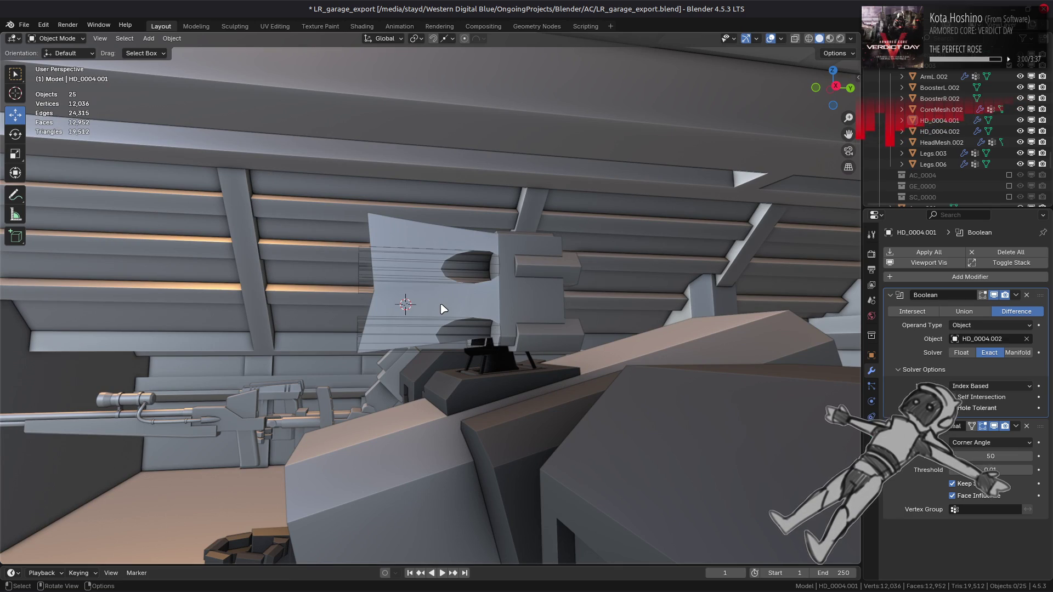
mouse_move(443, 309)
middle_mouse_down()
mouse_move(527, 331)
mouse_move(545, 322)
mouse_move(522, 340)
middle_mouse_up()
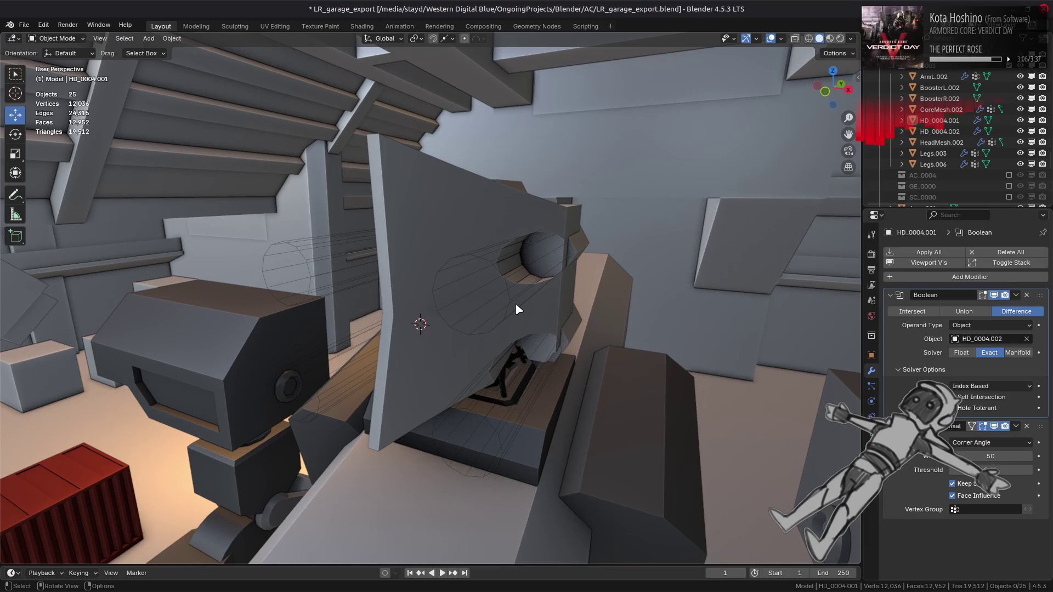
left_click(517, 310)
key("Tab")
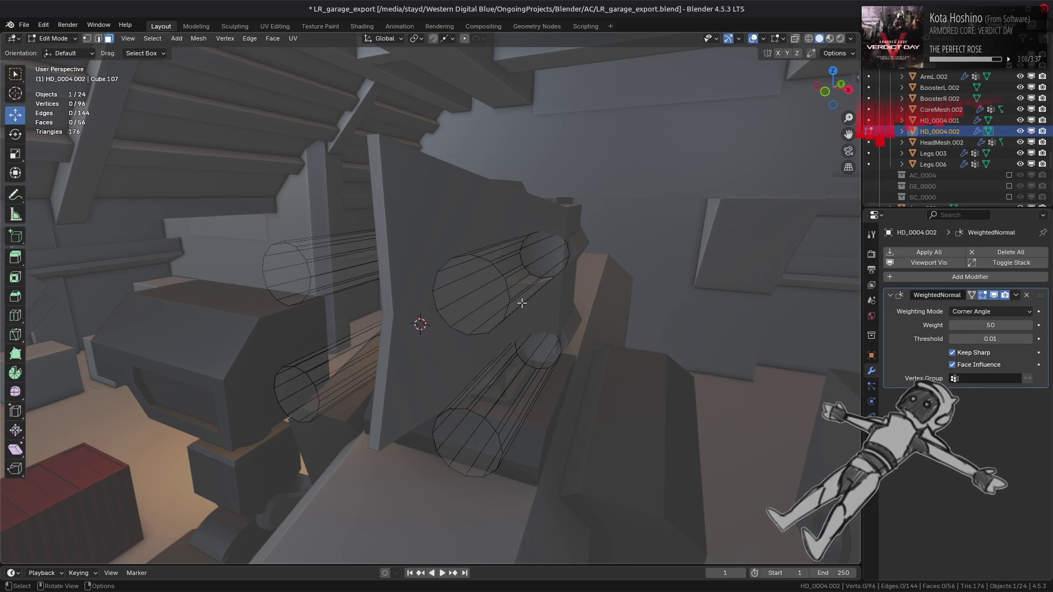
Step: Select edges along the upper cutter cylinder and dissolve them into one flat face
key("2")
left_click(525, 288)
mouse_move(526, 288)
middle_mouse_down("shift")
mouse_move(507, 279)
mouse_move(529, 249)
mouse_move(546, 249)
middle_mouse_up("shift")
left_click(501, 271, "shift")
left_click(499, 272, "shift")
left_click(499, 271, "shift")
left_click(501, 269, "shift")
left_click(545, 242, "shift")
left_click(541, 249, "shift")
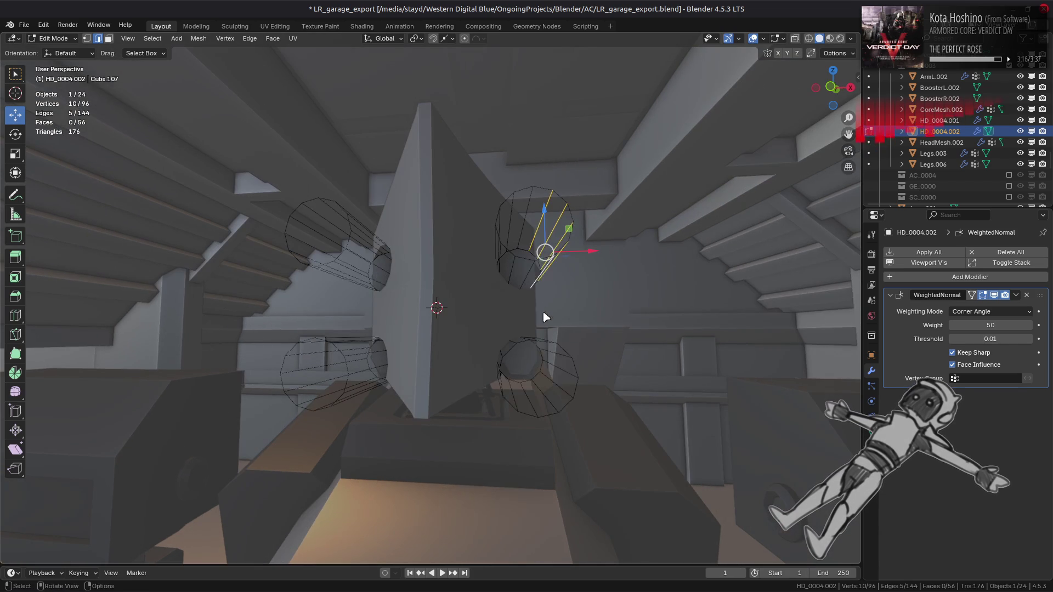
key("ctrl+e")
left_click(505, 567)
Step: Extrude the flat face 0.2162 m out past the plate and return to Object Mode
middle_click_drag(510, 384, 516, 349)
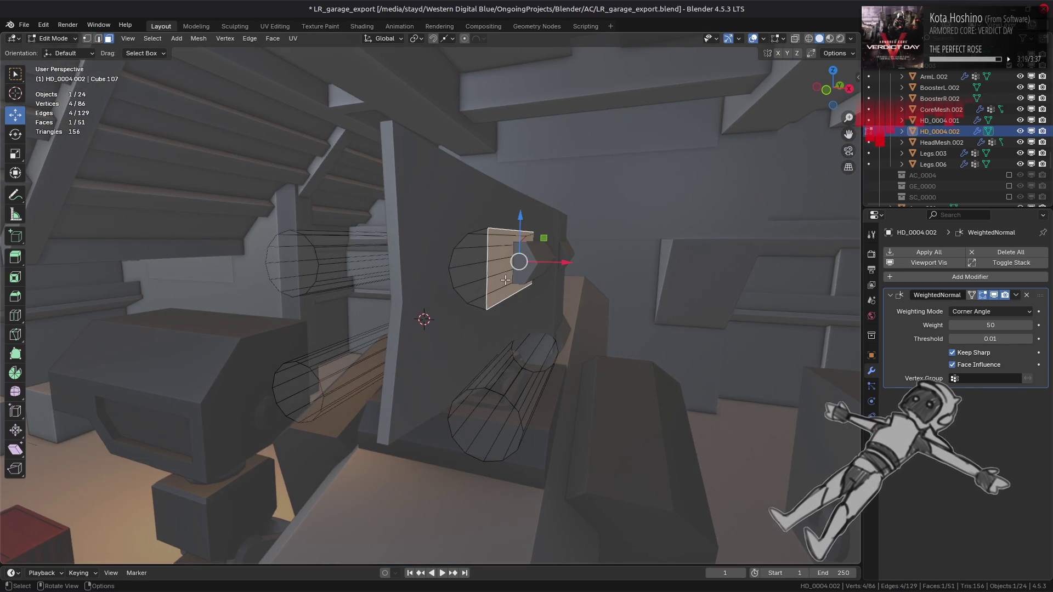
middle_click_drag(506, 280, 521, 272)
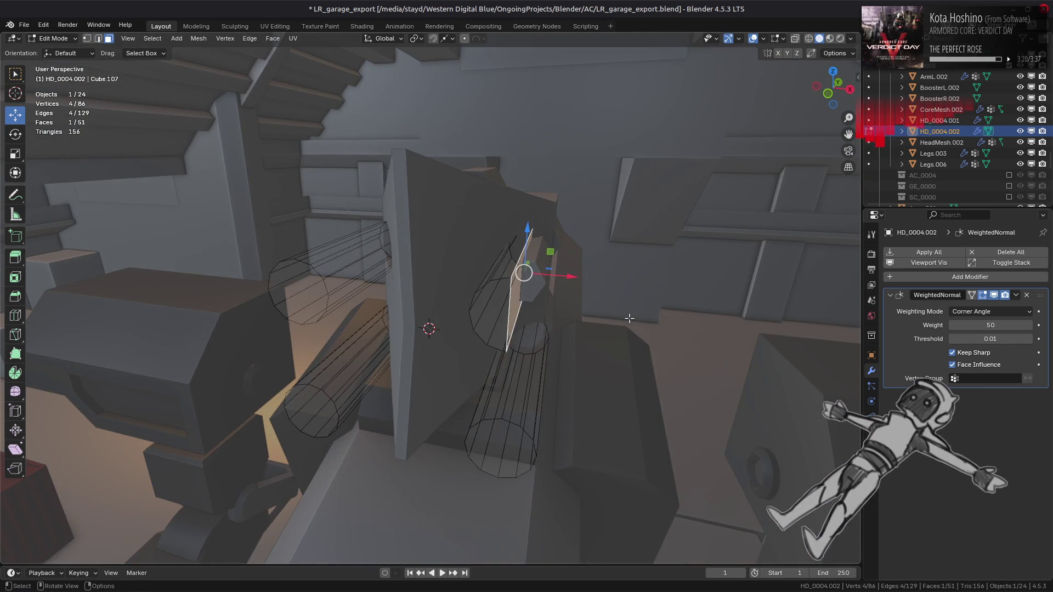
key("e")
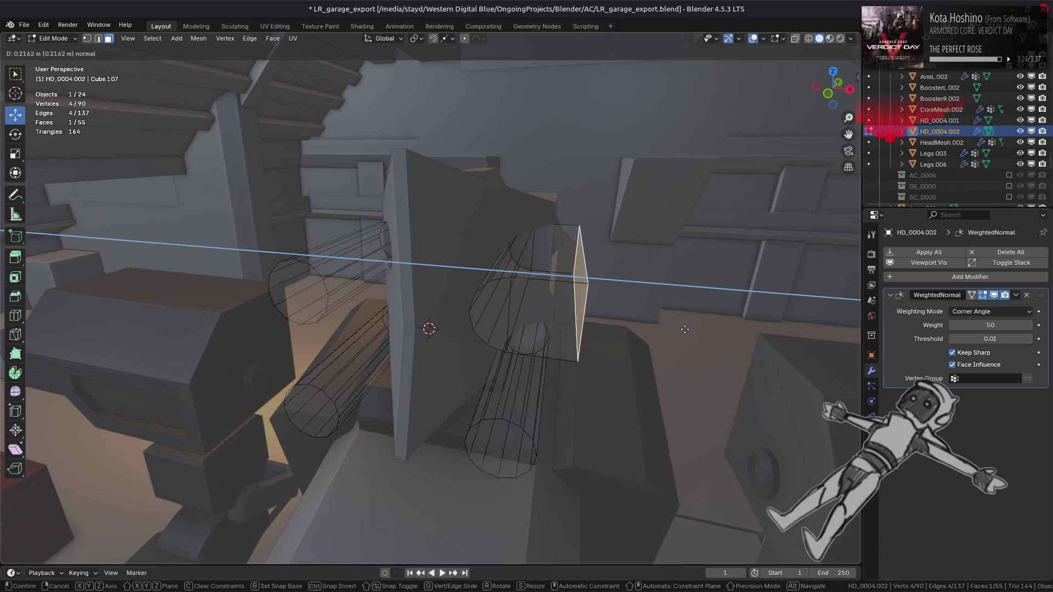
left_click(687, 332)
left_click(688, 335)
key("Tab")
middle_click_drag(687, 334, 530, 291)
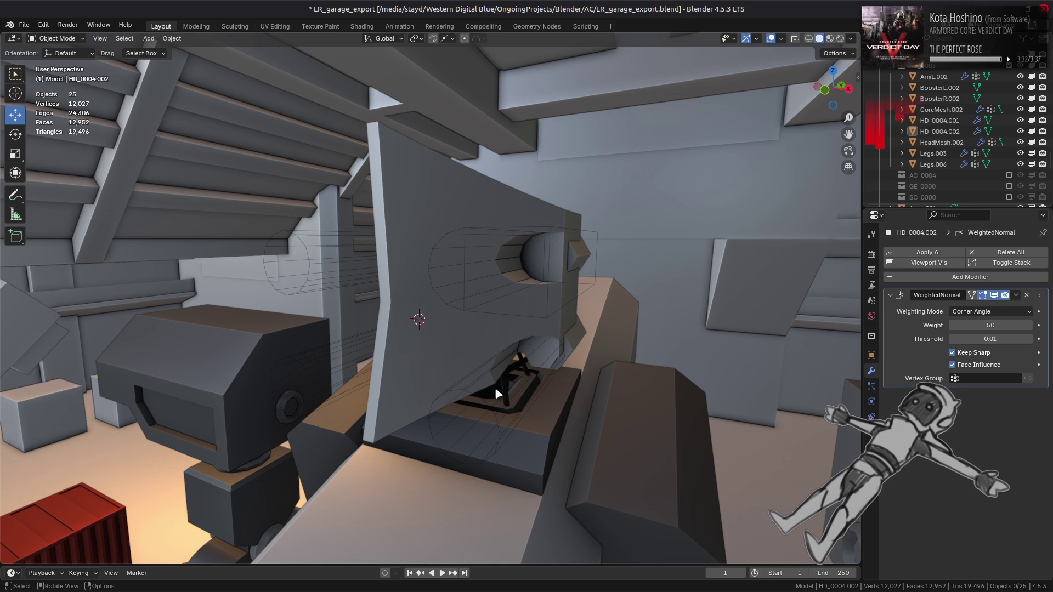
Step: In the cutter's Edit Mode, delete the three unmodified cutter cylinders
left_click(479, 418)
left_click(485, 403)
key("Tab")
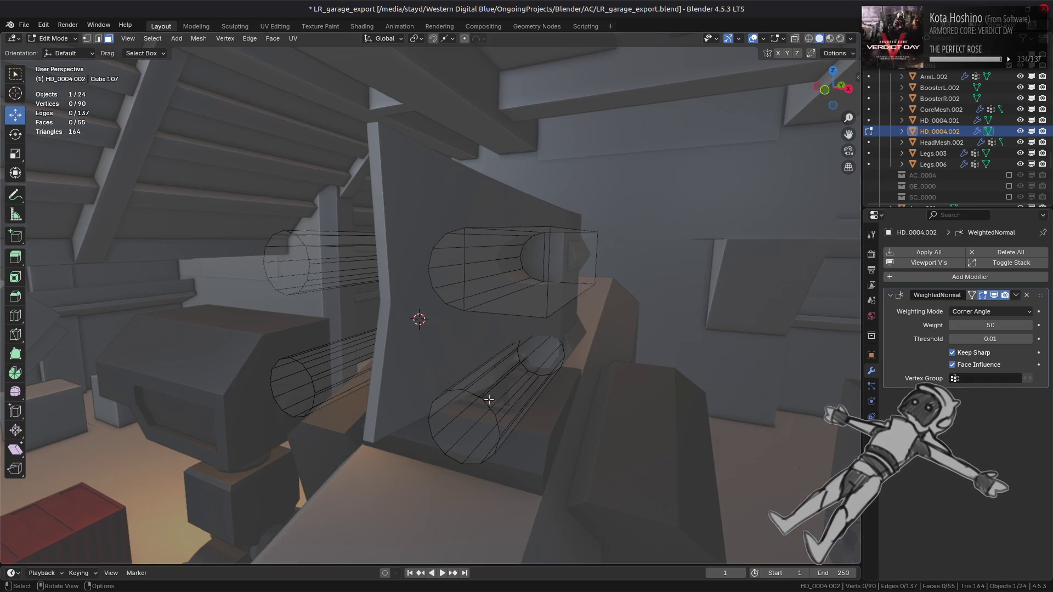
left_click(485, 400, "shift")
key("ctrl+l")
right_click(473, 387)
left_click(470, 578)
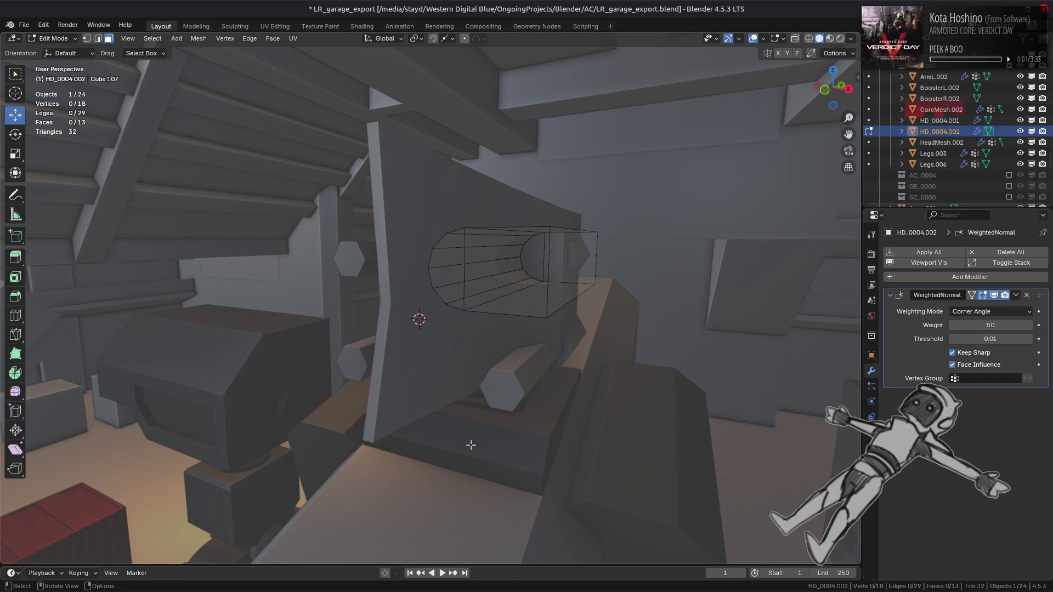
Step: Set snapping to vertices and duplicate the remaining cutter downward along Z
left_click(502, 267)
key("ctrl+l")
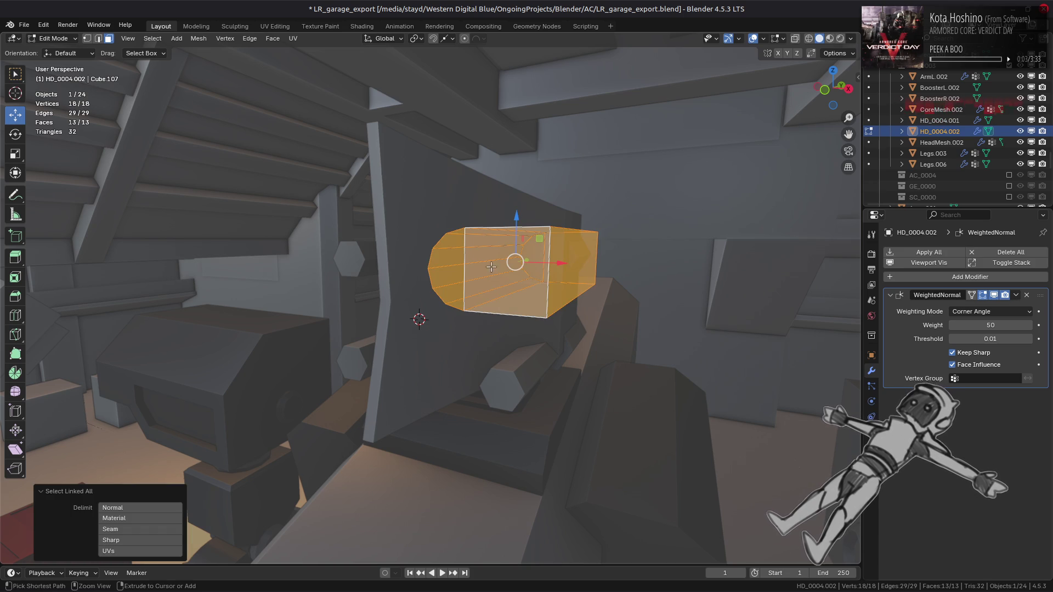
left_click(450, 39)
left_click(411, 118)
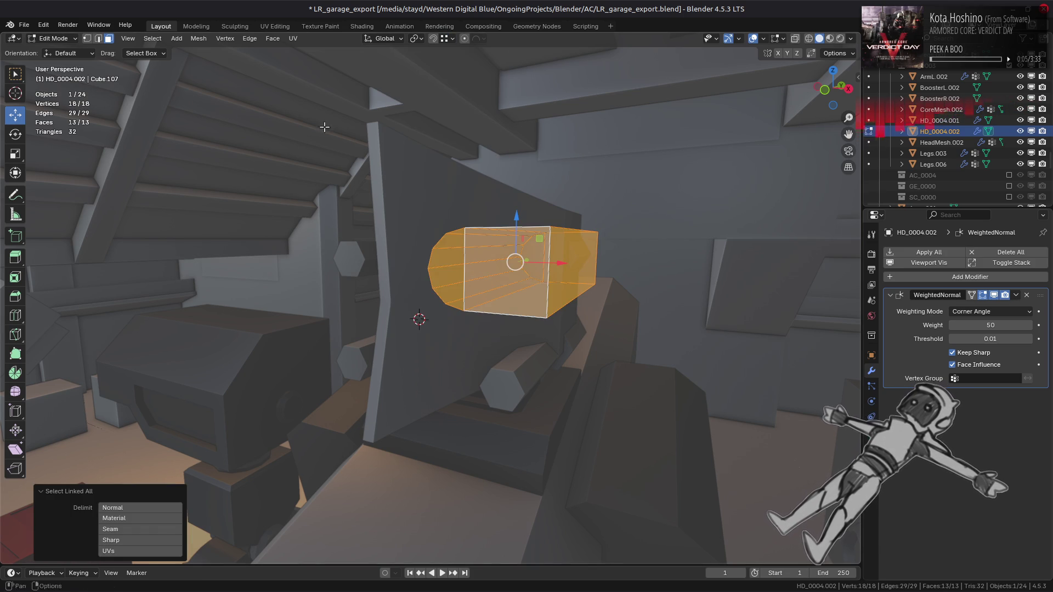
key("shift+d")
key("z")
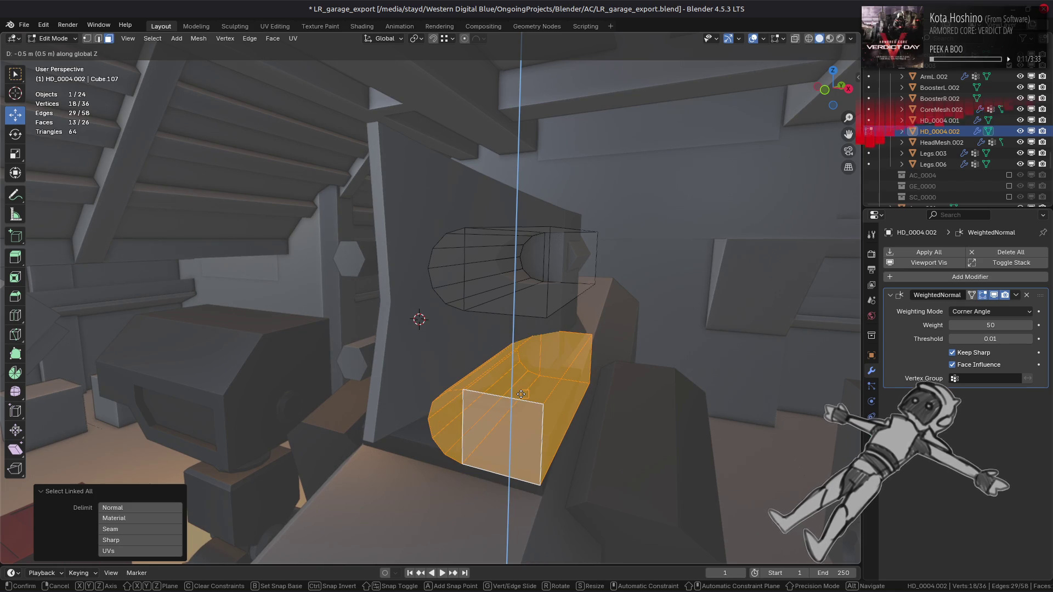
left_click(521, 394)
Step: Nudge the duplicate cutter piece further down to 0.5 m below the first
middle_click_drag(521, 394, 543, 369)
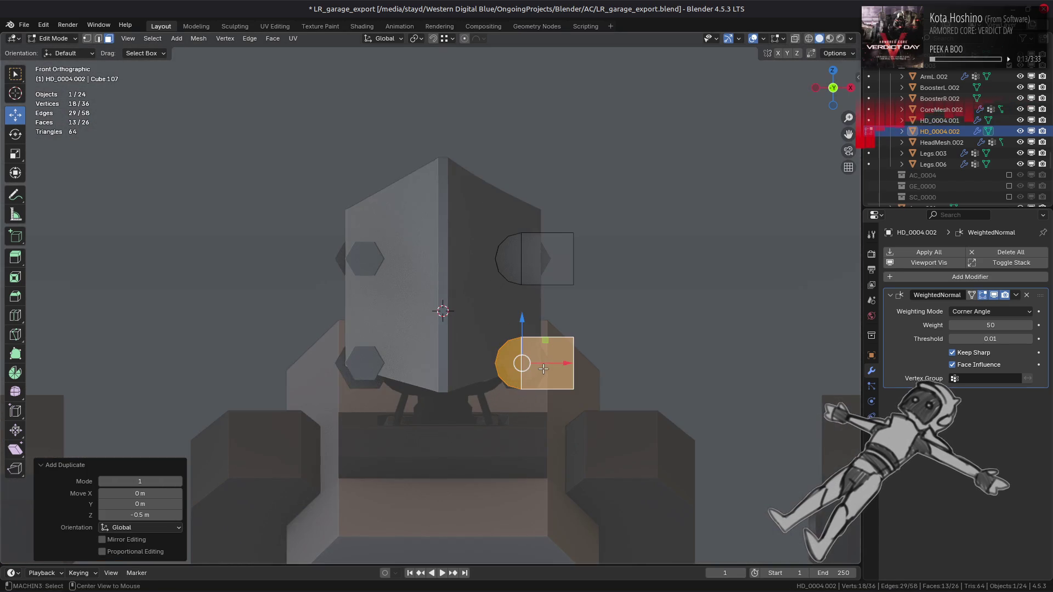
scroll(543, 367, "up", 3)
scroll(322, 217, "up", 2)
scroll(384, 165, "up", 5)
mouse_move(379, 155)
left_mouse_down()
mouse_move(482, 223)
mouse_move(472, 225)
left_mouse_up()
scroll(425, 288, "down", 2)
scroll(682, 404, "down", 4)
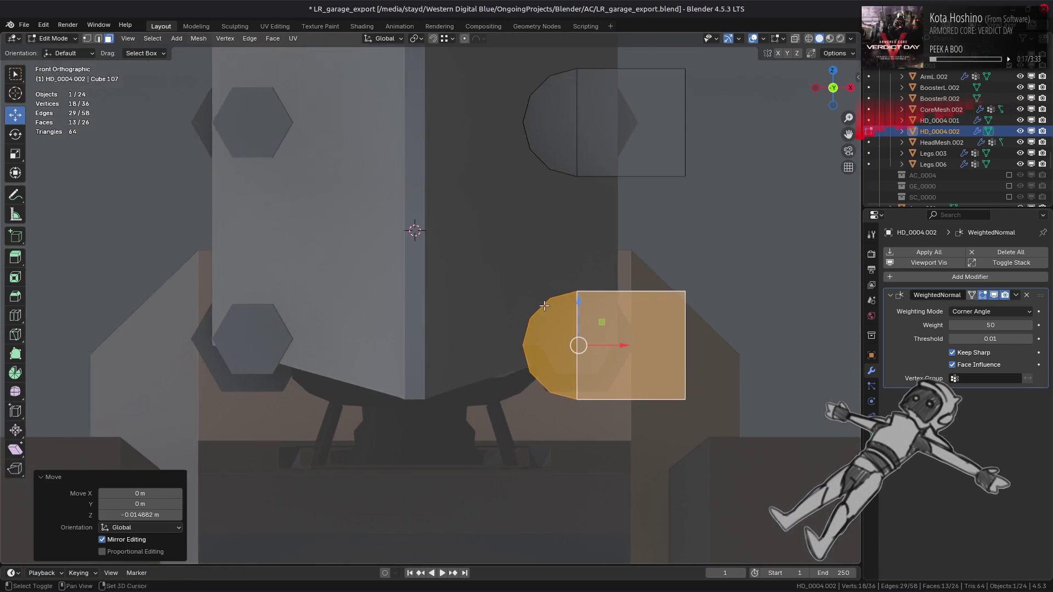
scroll(658, 342, "up", 3)
mouse_move(748, 358)
left_mouse_down()
mouse_move(723, 531)
mouse_move(737, 329)
left_mouse_up()
scroll(555, 322, "down", 4)
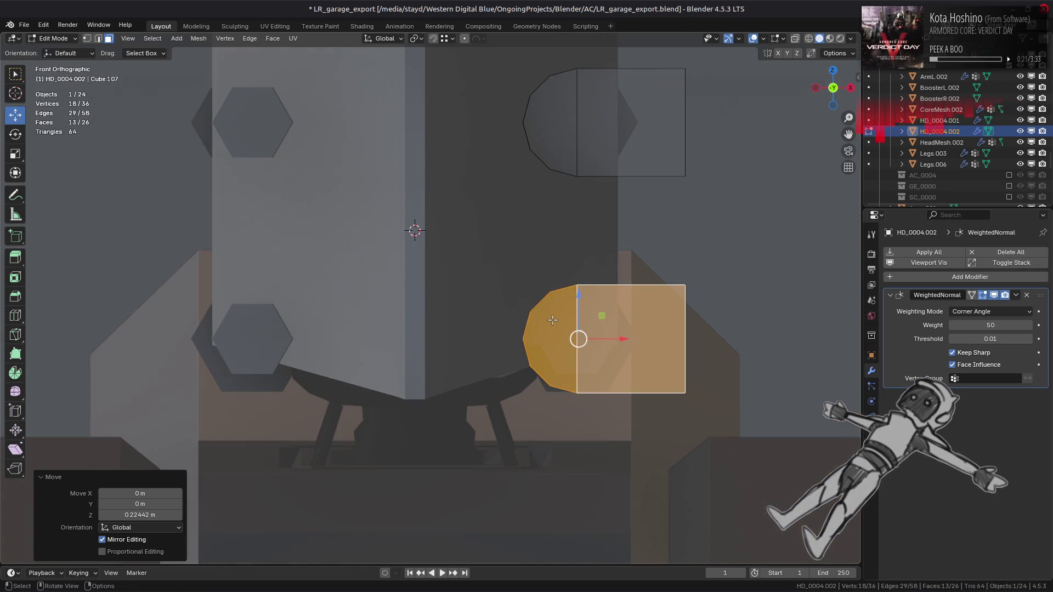
Step: Check the placement in Object Mode, then duplicate the cutter pair in place
key("Tab")
scroll(553, 320, "down", 2)
scroll(554, 323, "up", 3)
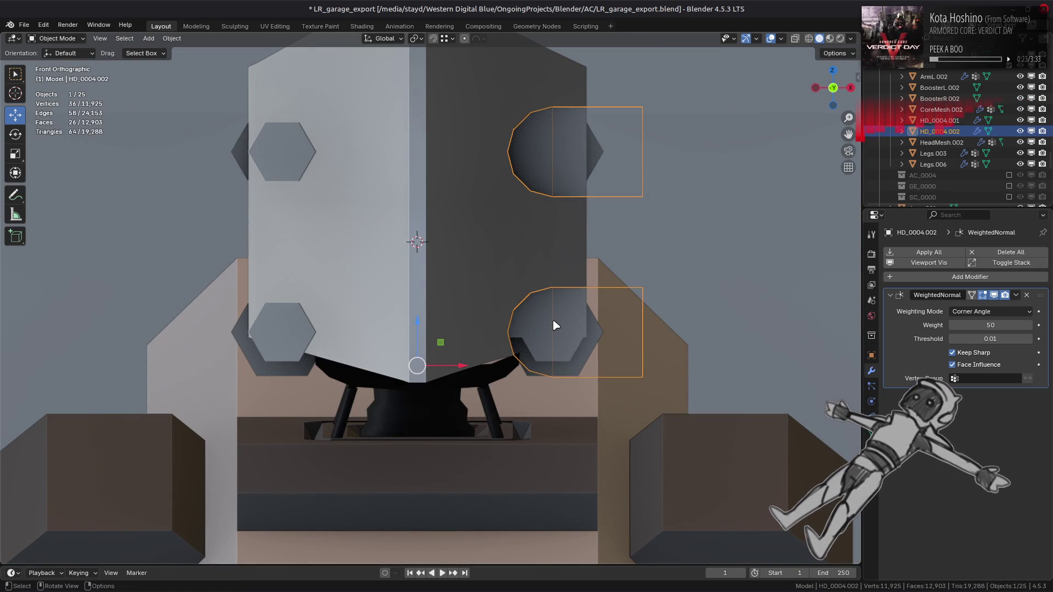
key("Tab")
scroll(554, 323, "down", 3)
middle_click_drag(554, 323, 274, 154)
key("g")
right_click(270, 149)
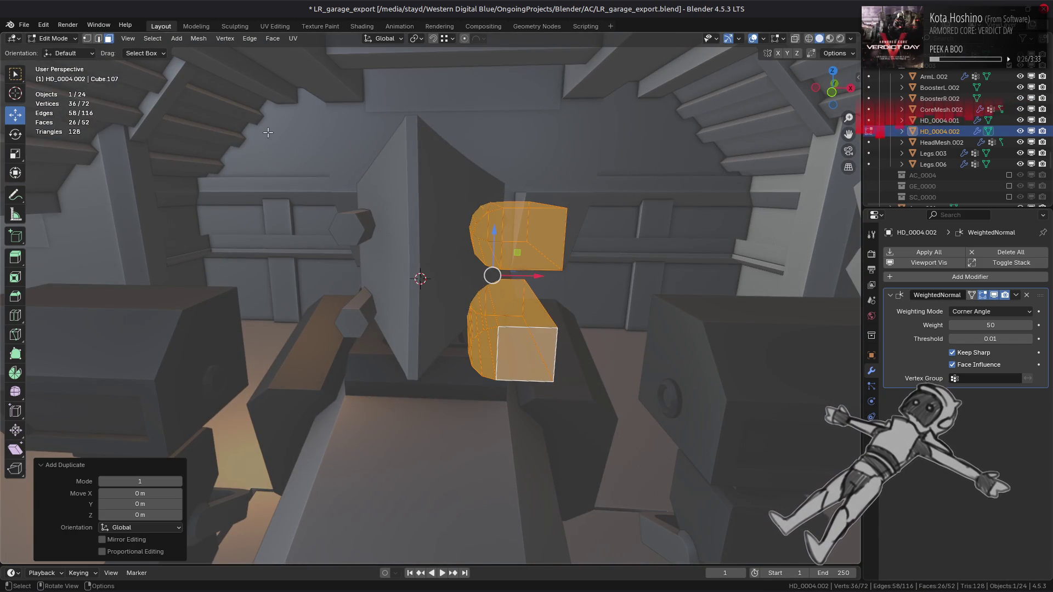
Step: Mirror the duplicated cutter pieces to the left side by scaling X by -1 about the 3D cursor
left_click(418, 39)
left_click(434, 76)
key("s")
key("x")
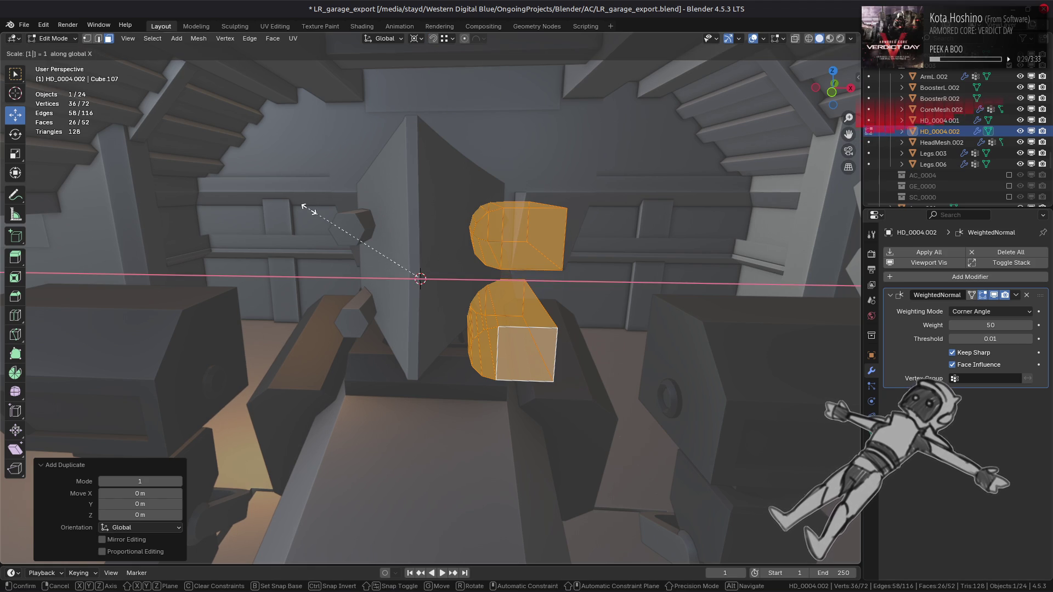
key("minus")
key("Return")
Step: Flip the normals of the mirrored cutter pieces and return to Object Mode
left_click(199, 38)
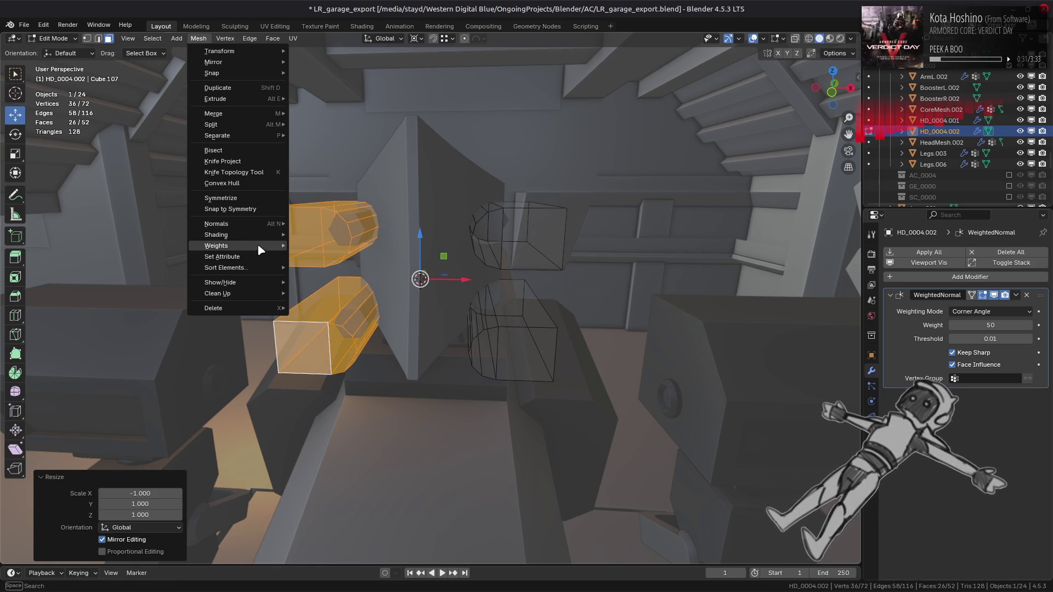
mouse_move(307, 221)
left_click(367, 221)
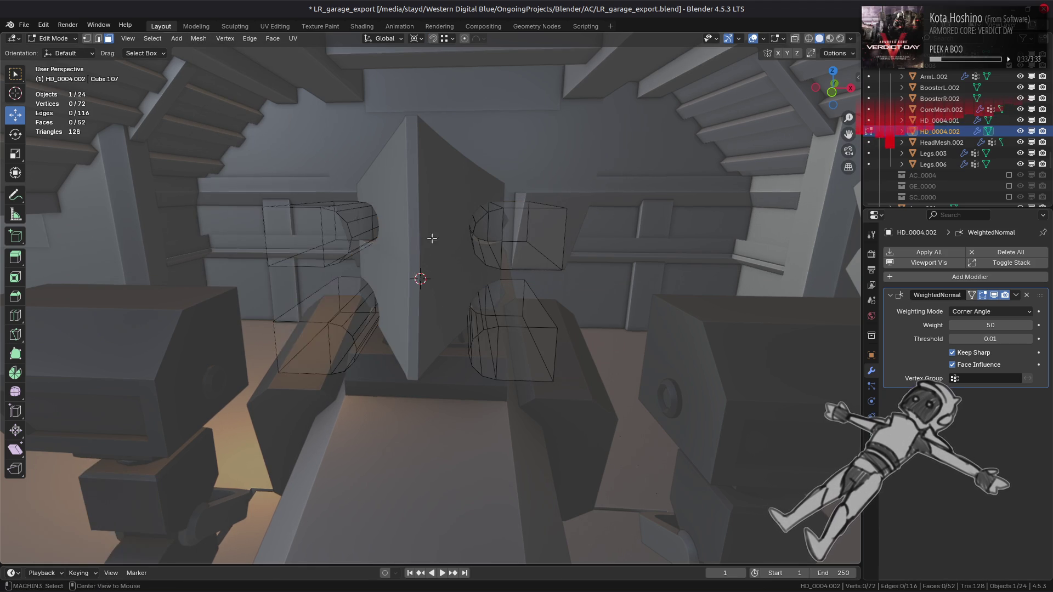
key("Tab")
Step: Hide cutter HD_0004.002 to inspect the left-side recesses, then unhide it
scroll(442, 232, "up", 3)
middle_click_drag(443, 232, 536, 242)
key("alt+a")
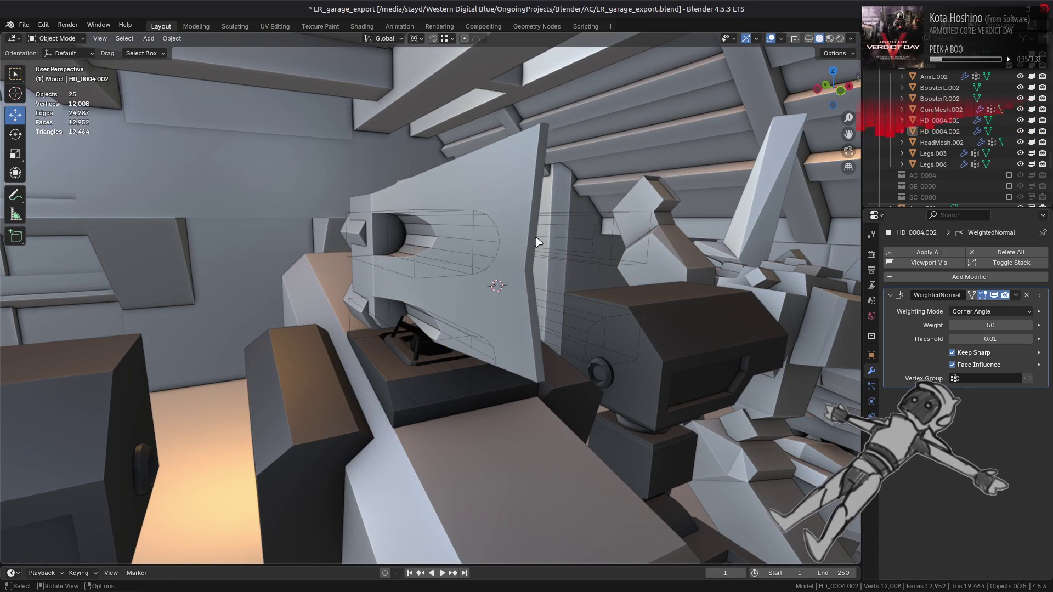
left_click(1021, 131)
middle_click_drag(661, 249, 576, 239)
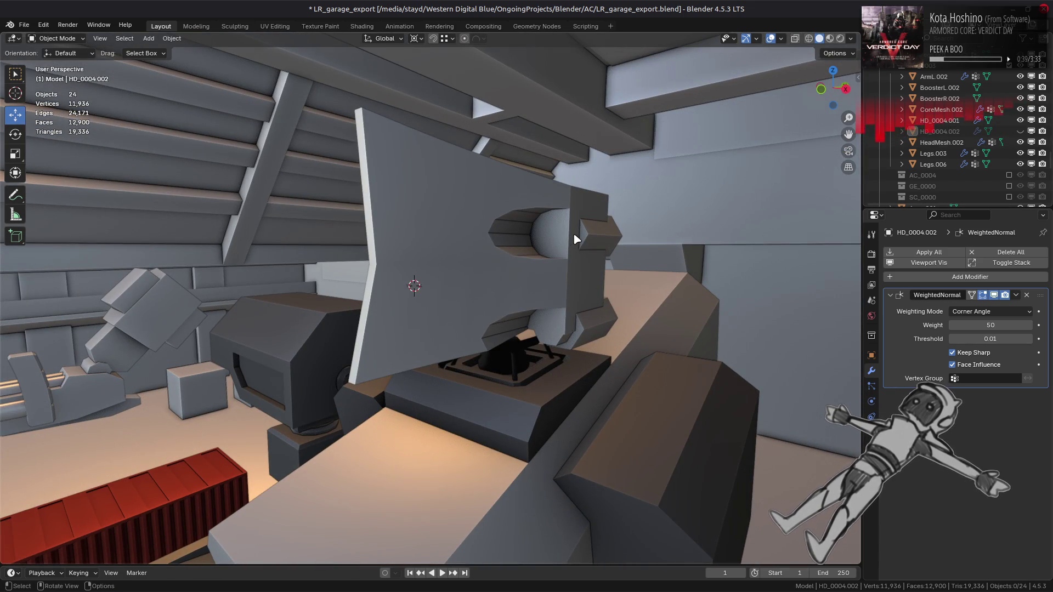
key("alt+h")
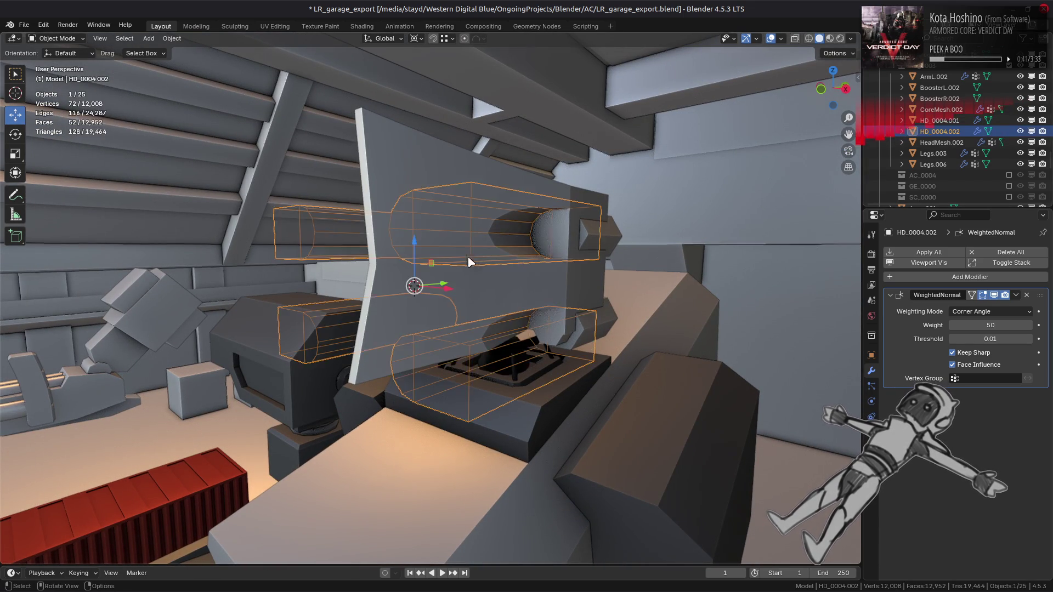
Step: In Edit Mode on the cutter, select the long edge rings of all four pieces
key("Tab")
key("a")
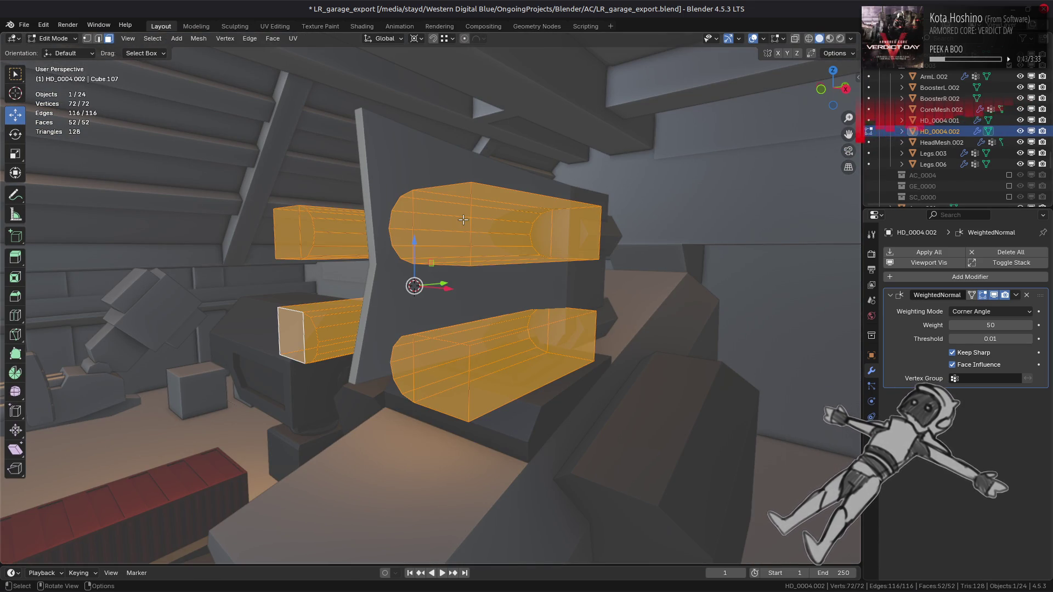
middle_click_drag(483, 210, 477, 257)
key("alt+a")
key("2")
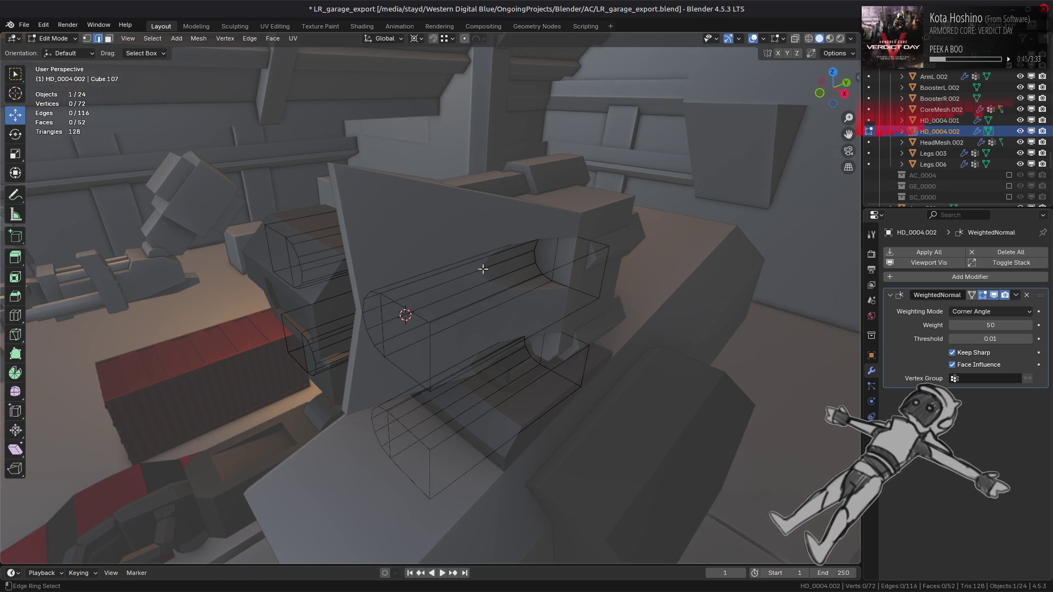
left_click(469, 262, "ctrl+alt")
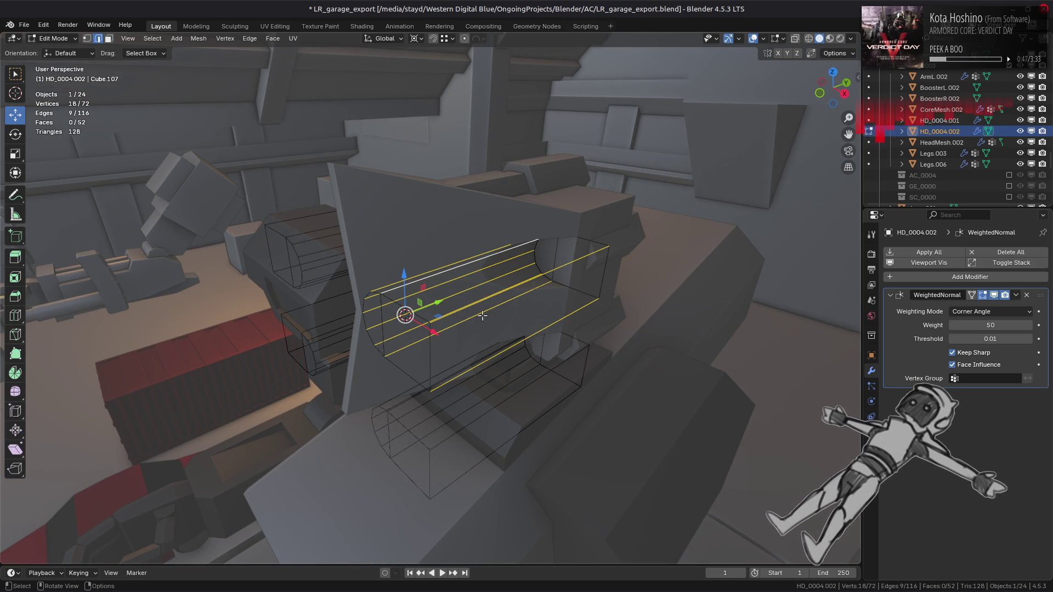
middle_click_drag(550, 290, 560, 323)
left_click(470, 382, "ctrl+alt+shift")
middle_click_drag(470, 383, 477, 398)
left_click(357, 265, "ctrl+alt+shift")
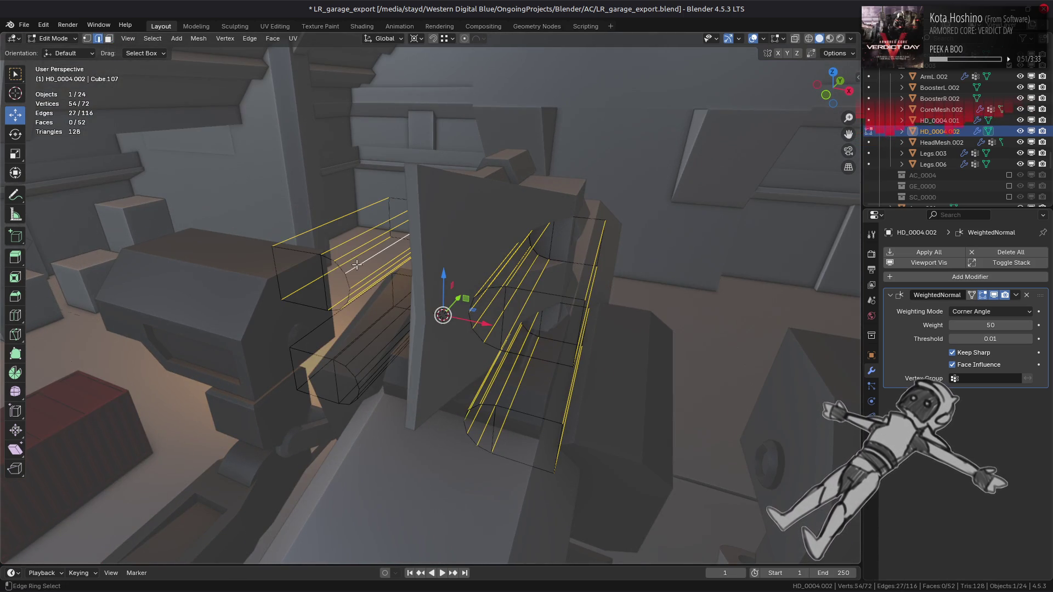
left_click(362, 343, "ctrl+alt+shift")
Step: From the front view, deselect the extra edges on the right and left pieces
key("KP_1")
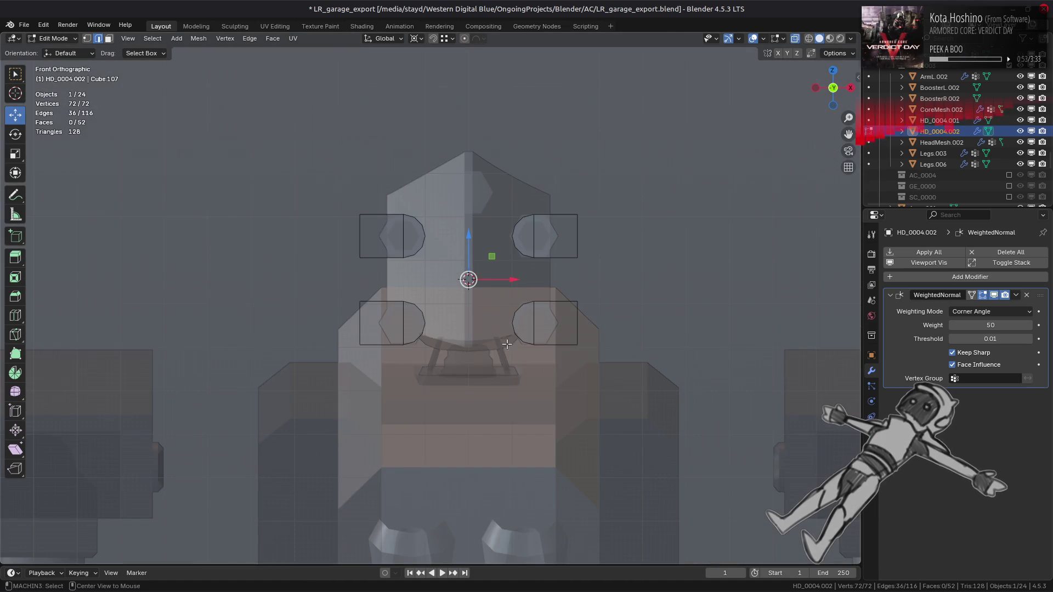
left_click_drag(610, 393, 564, 181, "ctrl")
left_click_drag(291, 163, 376, 388, "ctrl")
middle_click_drag(377, 388, 318, 324)
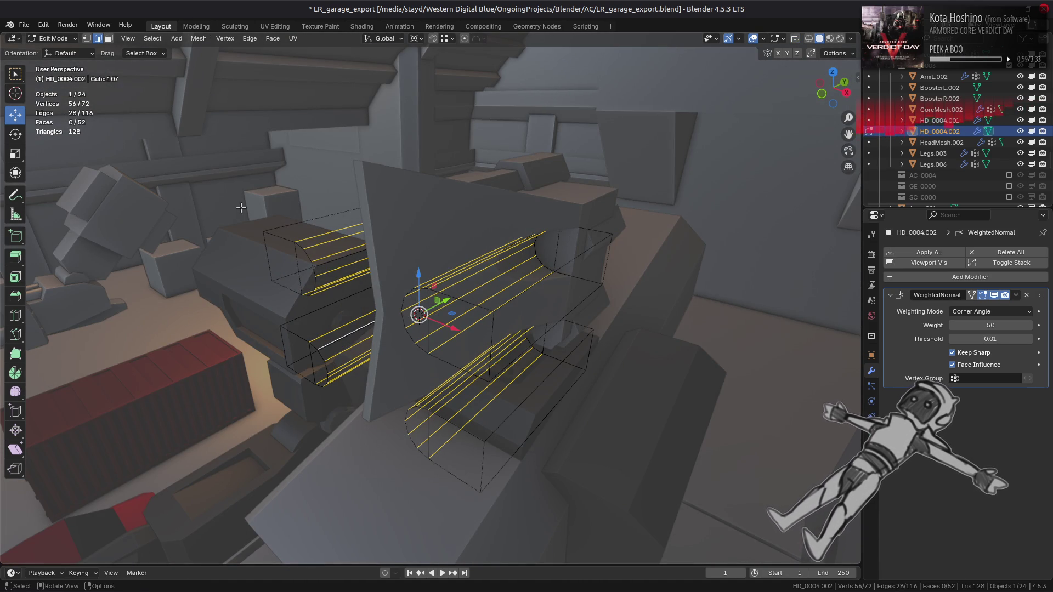
Step: Extend the selection along the cutter pieces and deselect all their rounded end caps
key("ctrl+l")
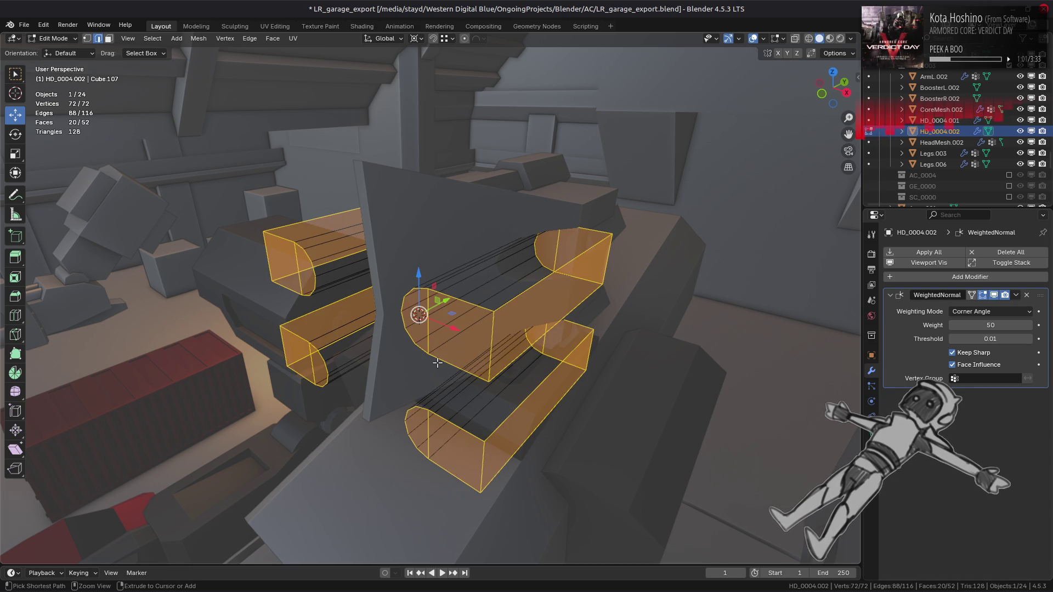
left_click(434, 446, "shift")
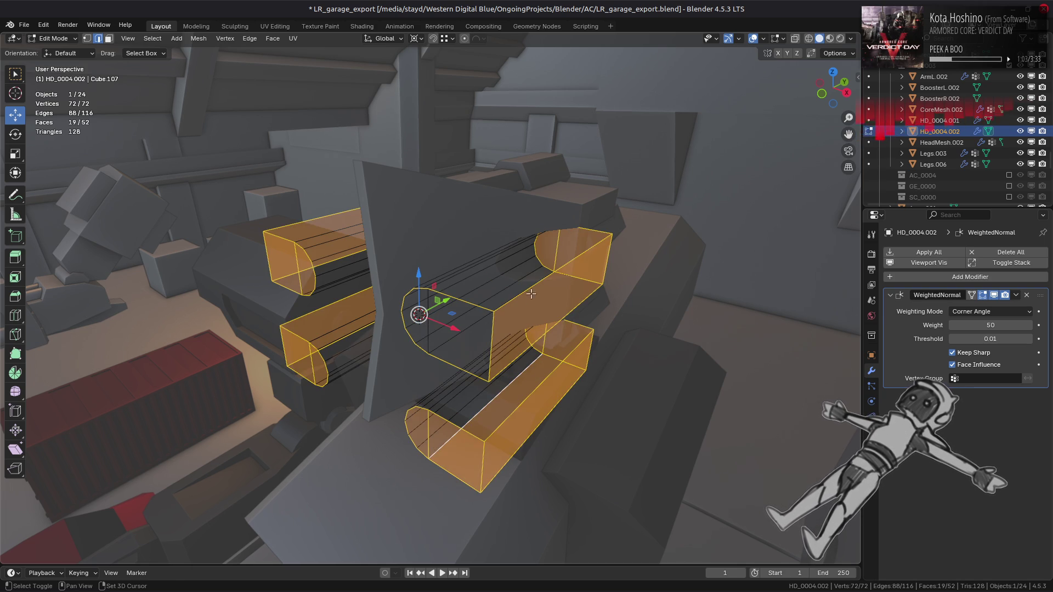
left_click(434, 446, "shift")
left_click(426, 435, "shift")
left_click(425, 435, "shift")
left_click(560, 232, "shift")
mouse_move(560, 233)
middle_mouse_down()
mouse_move(405, 373)
mouse_move(543, 327)
middle_mouse_up()
left_click(405, 373, "shift")
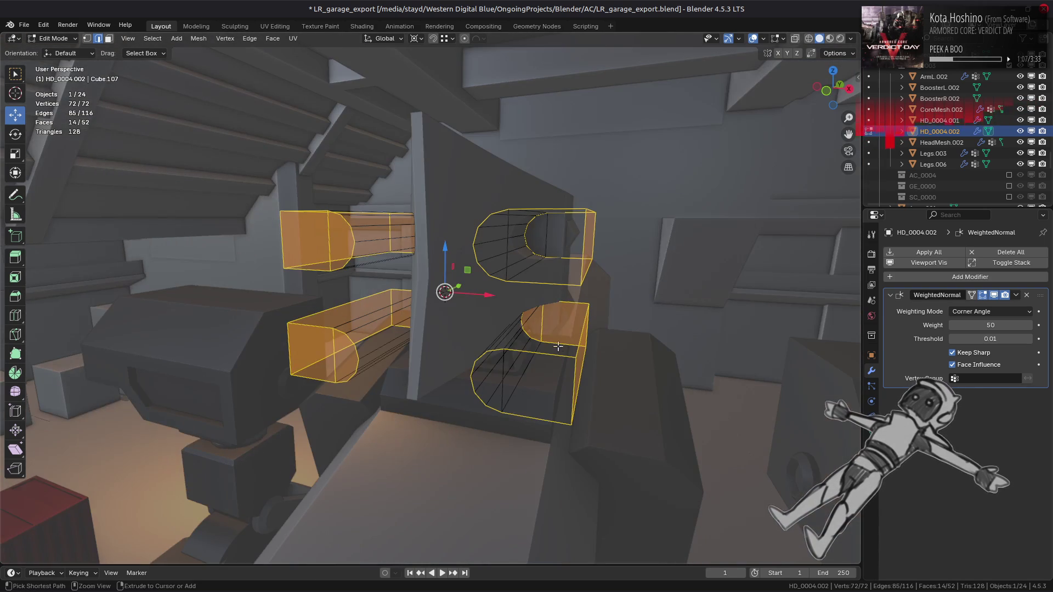
left_click(543, 328, "shift")
left_click(543, 328, "shift")
left_click(332, 344, "shift")
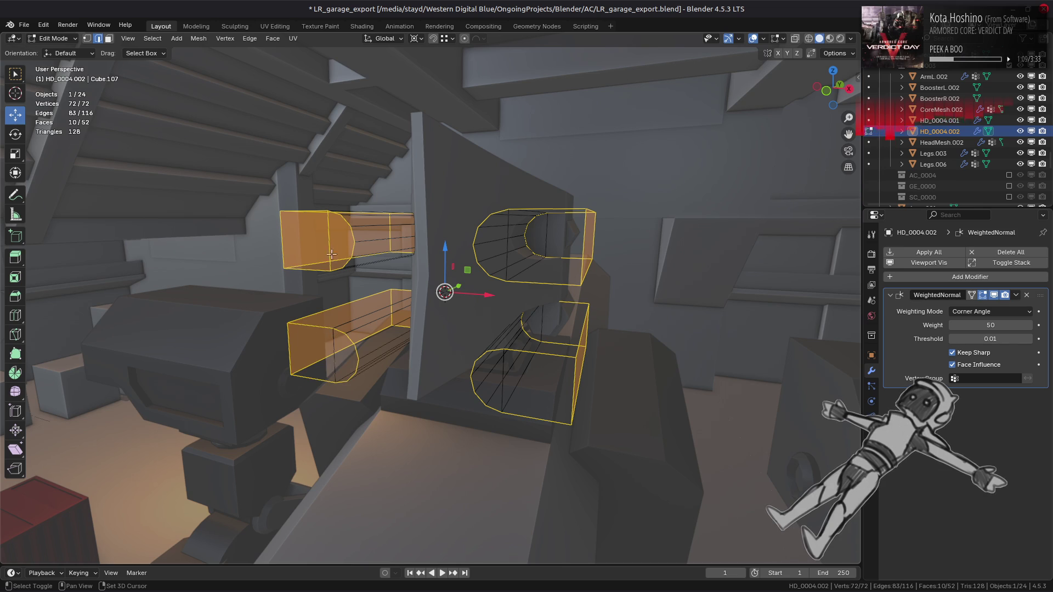
left_click(329, 246, "shift")
middle_click_drag(329, 246, 378, 238)
left_click(378, 229, "shift")
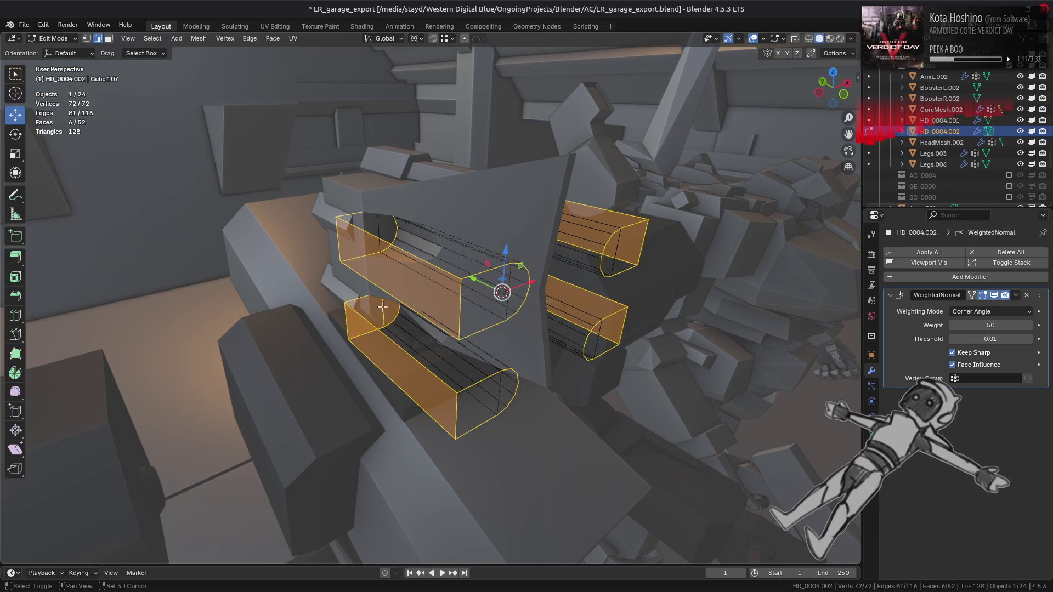
left_click(383, 307, "shift")
Step: Mark the selected edges sharp, smooth-shade all cutter faces, and return to Object Mode
key("ctrl+e")
left_click(466, 473)
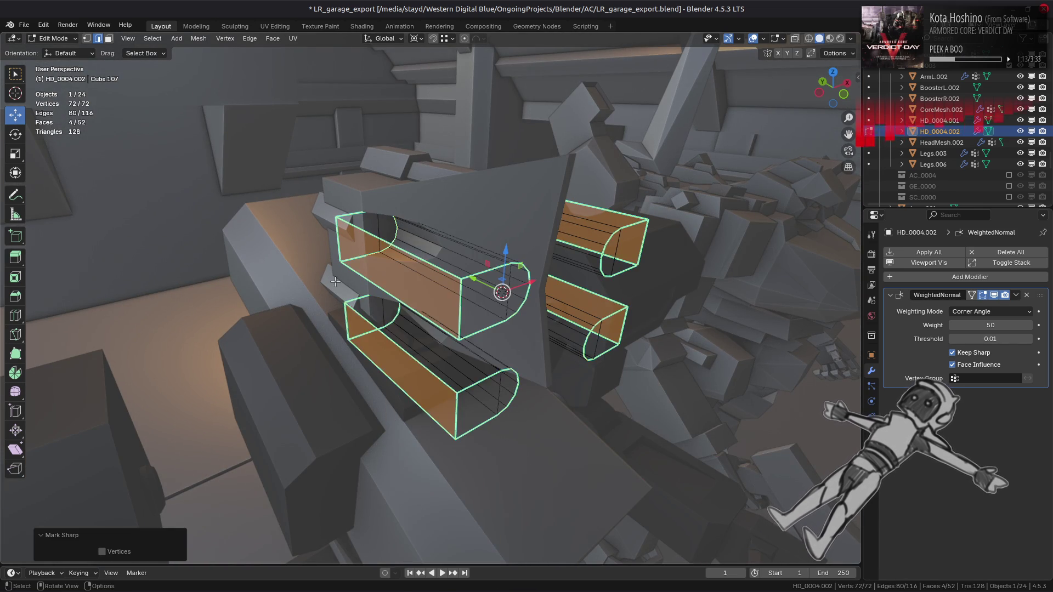
key("a")
left_click(199, 38)
mouse_move(257, 239)
left_click(307, 235)
key("alt+a")
key("Tab")
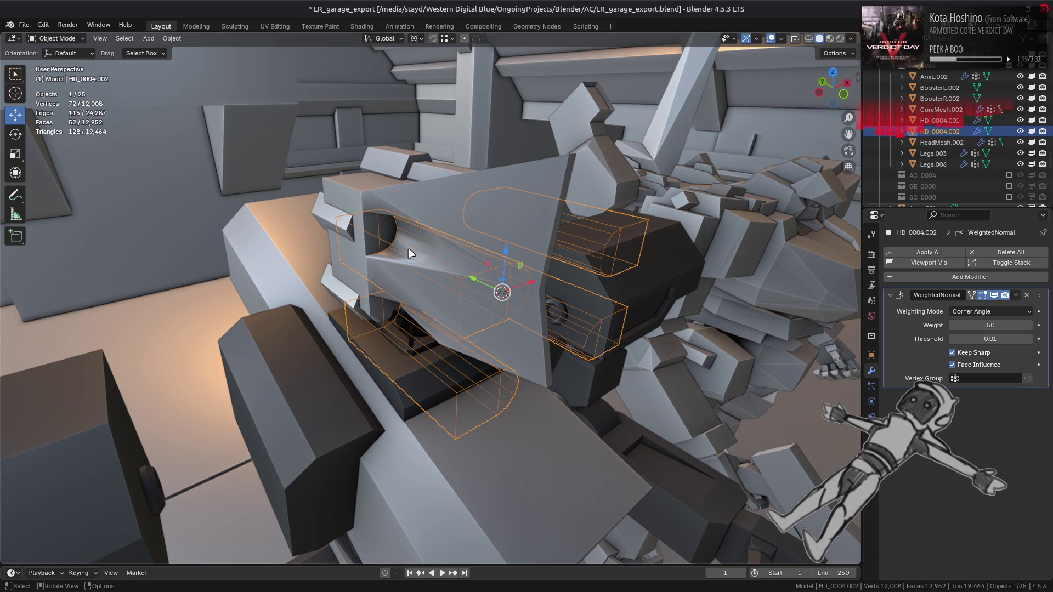
Step: Select all cutter geometry in Edit Mode, then return to Object Mode and deselect it
mouse_move(414, 253)
middle_mouse_down()
mouse_move(436, 259)
mouse_move(364, 226)
mouse_move(430, 263)
middle_mouse_up()
key("Tab")
key("a")
key("Tab")
key("alt+a")
middle_click_drag(560, 293, 660, 272)
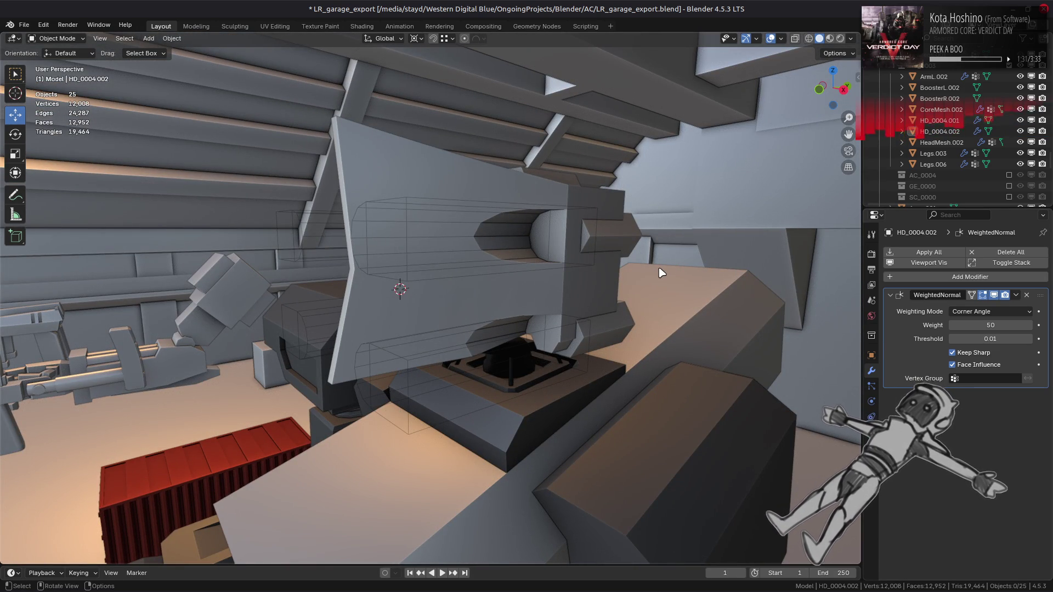
Step: In head HD_0004.001, select all geometry connected to the hexagonal bolt faces
left_click(605, 235)
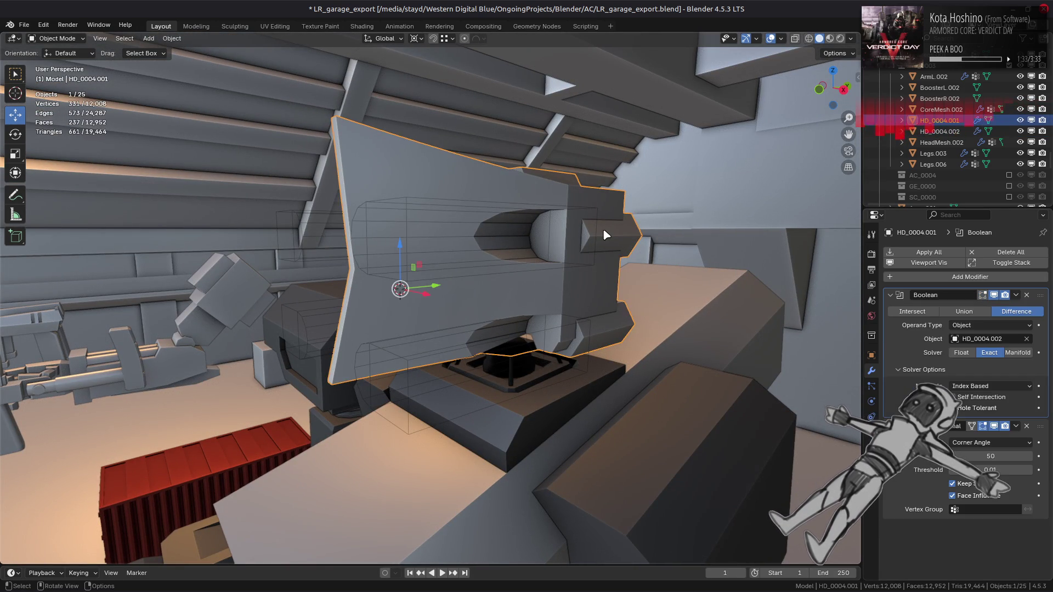
key("Tab")
key("3")
left_click(606, 235)
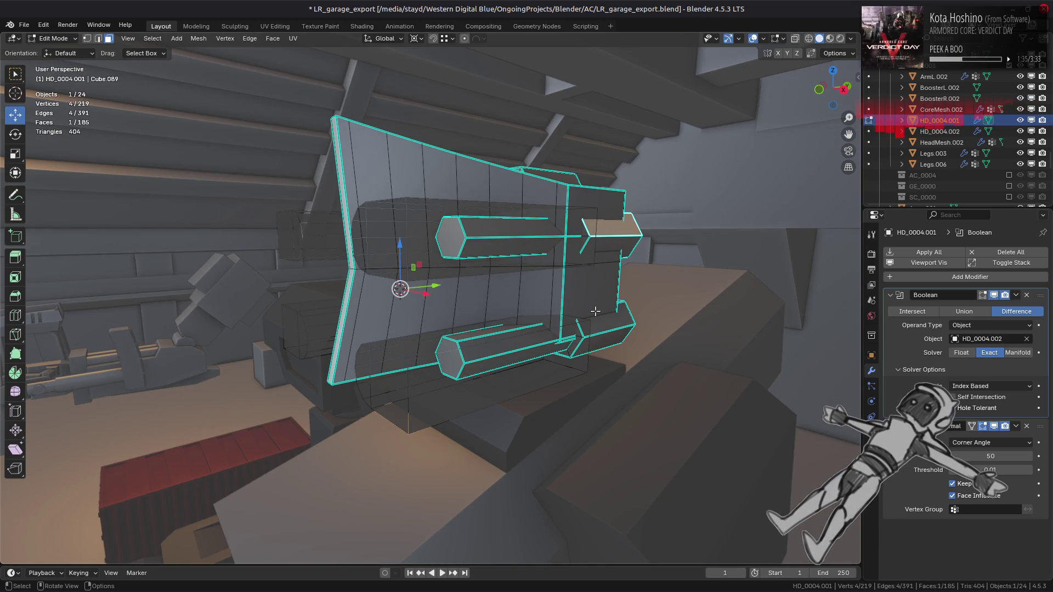
left_click(593, 341, "shift")
mouse_move(593, 340)
middle_mouse_down()
mouse_move(534, 190)
mouse_move(378, 228)
middle_mouse_up()
left_click(411, 245, "shift")
key("ctrl+l")
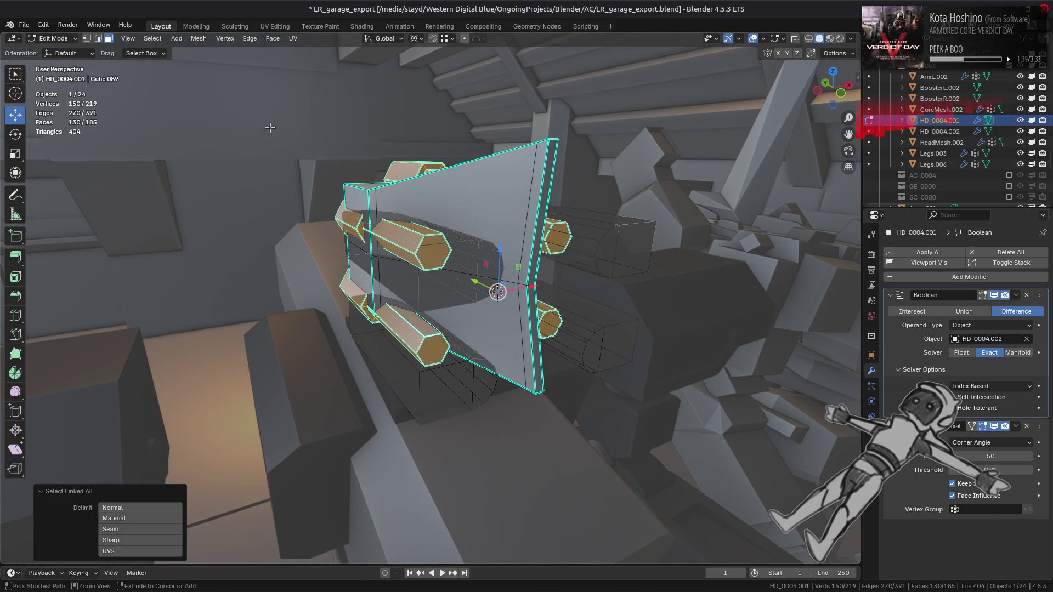
Step: Separate the selected bolts into their own object and return to Object Mode
left_click(207, 41)
mouse_move(274, 135)
left_click(323, 136)
left_click(58, 40)
left_click(61, 51)
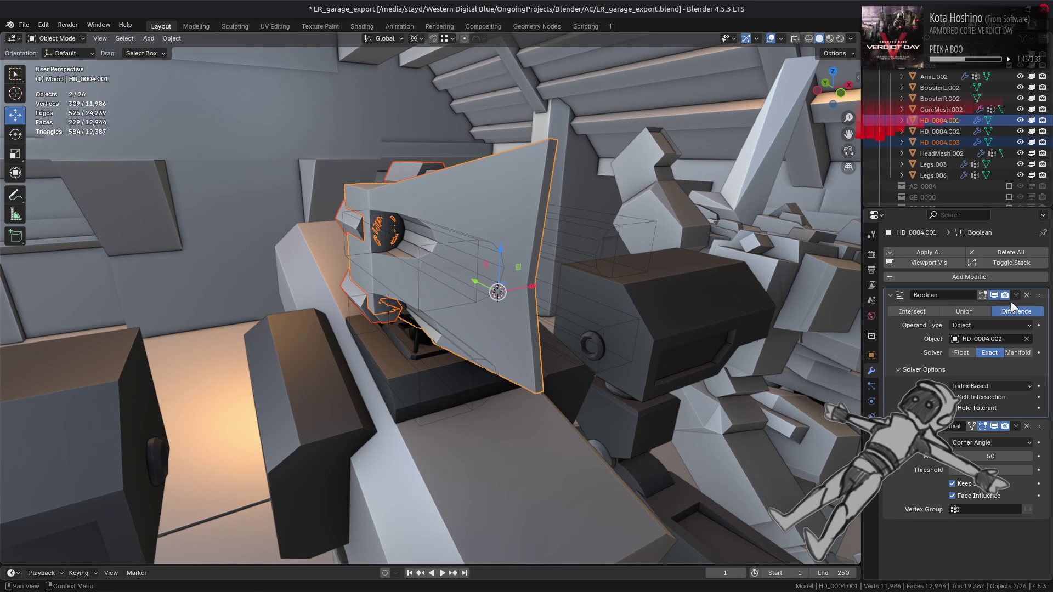
Step: Remove the head's Boolean modifier and the extra modifier on bolt object HD_0004.003
left_click(1027, 296)
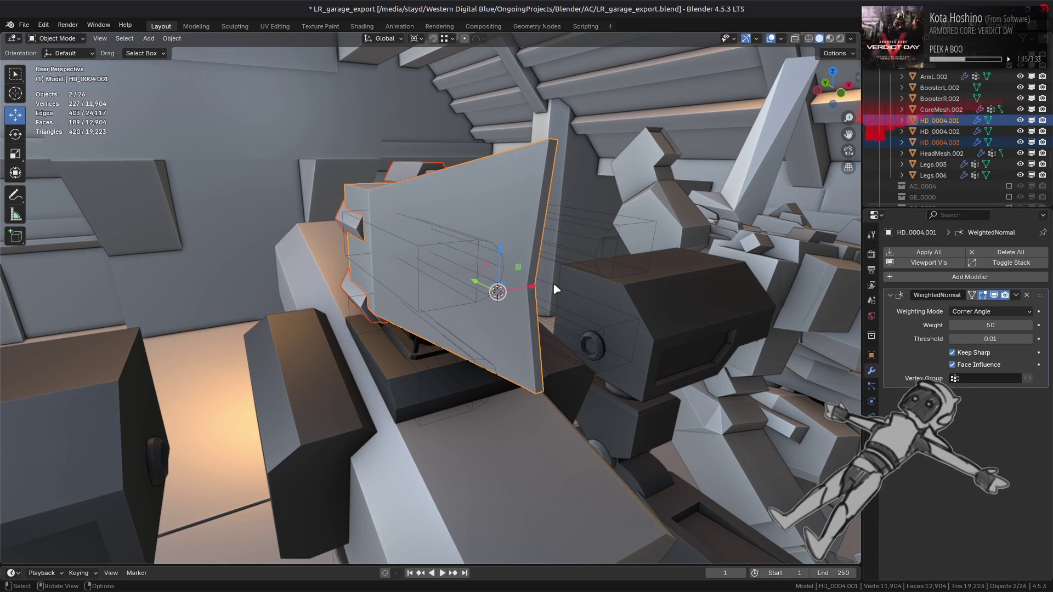
left_click(344, 227)
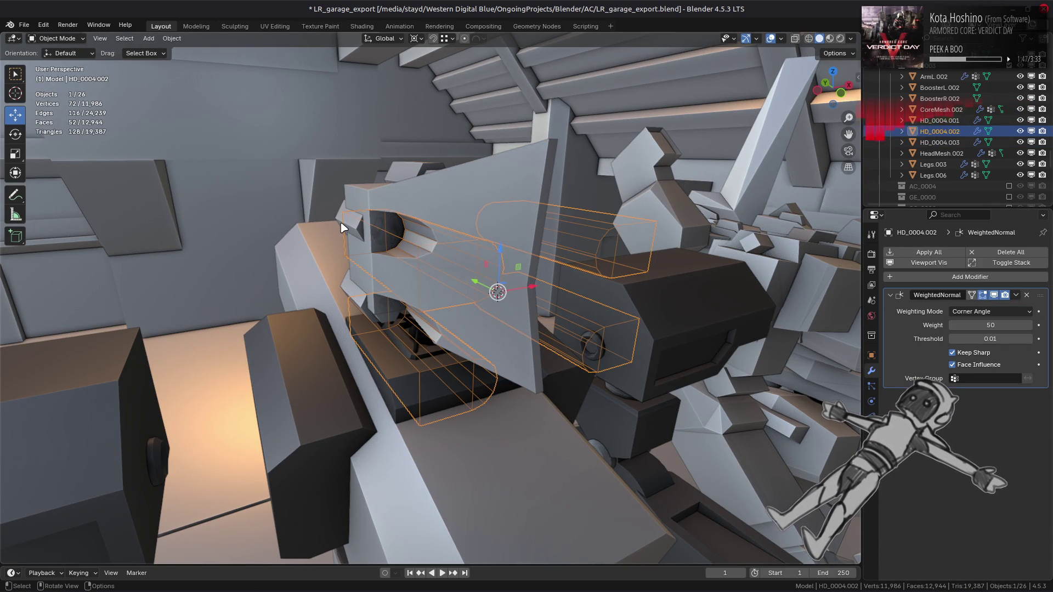
left_click(341, 227)
left_click(1027, 296)
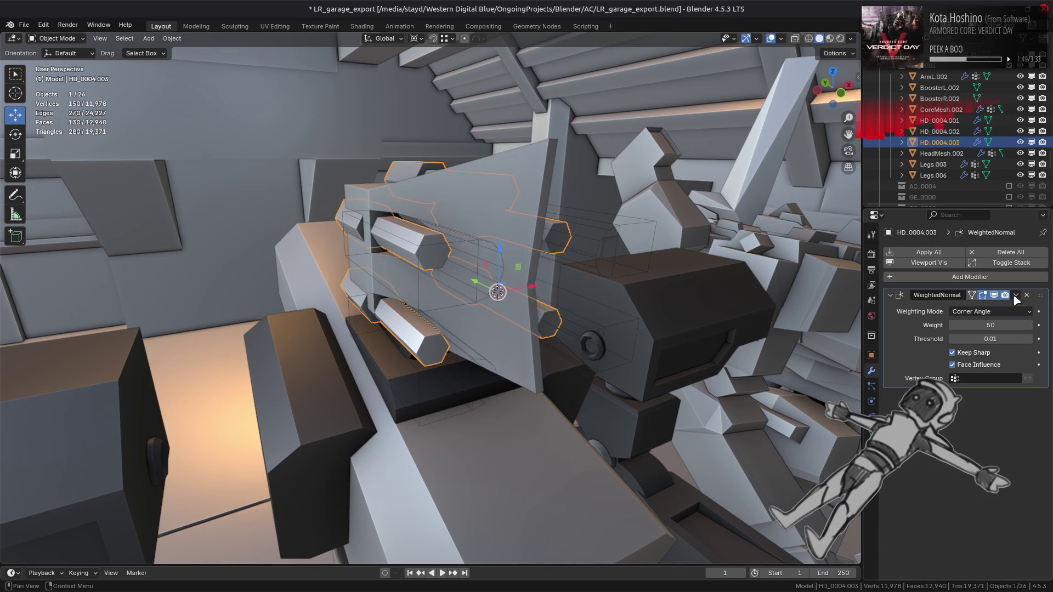
key("alt+a")
middle_click_drag(588, 251, 477, 244)
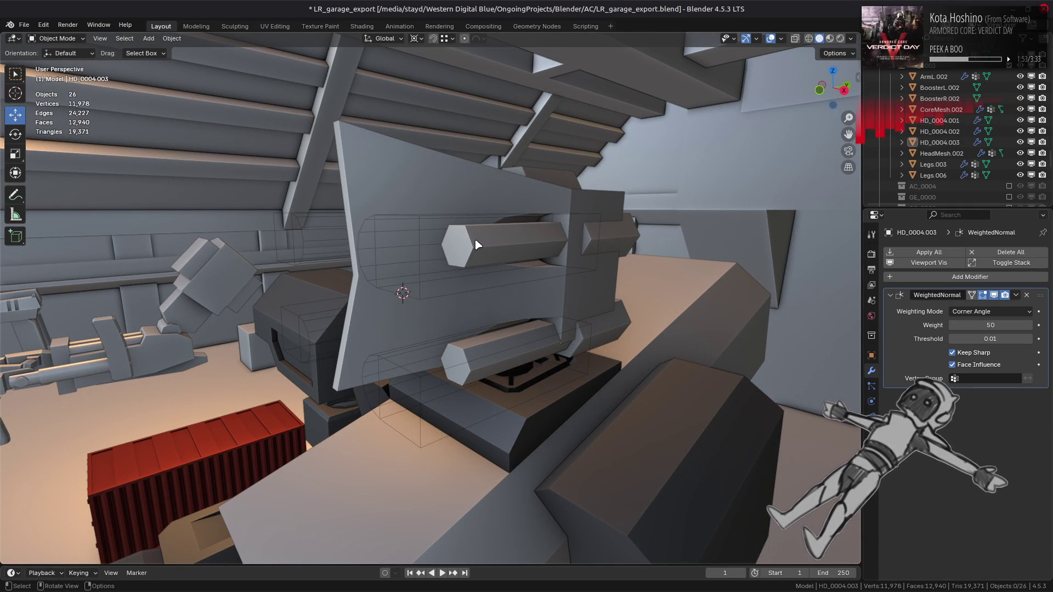
middle_click_drag(482, 245, 617, 273)
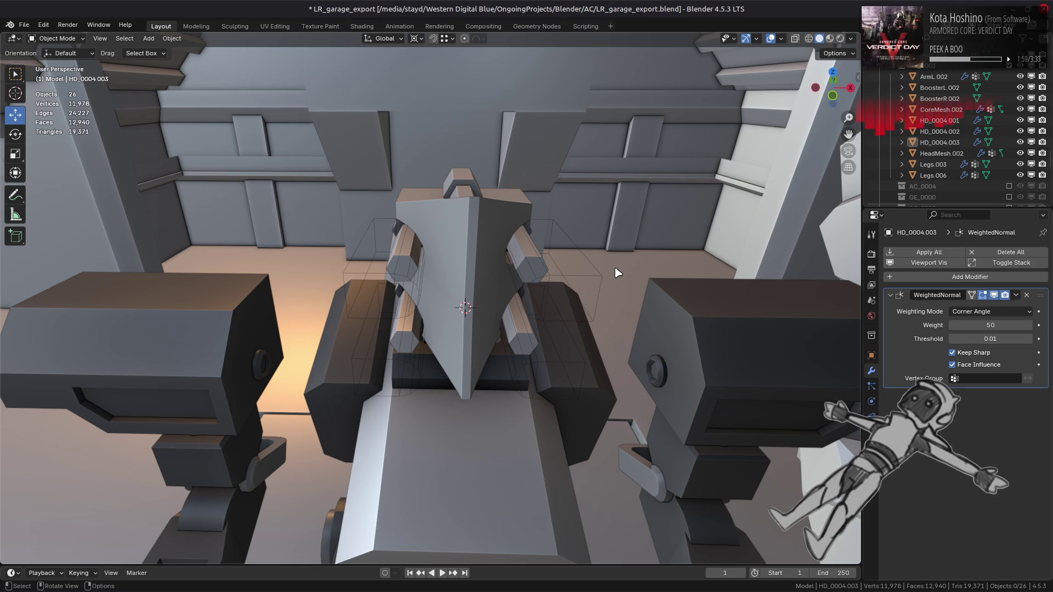
left_click(521, 277)
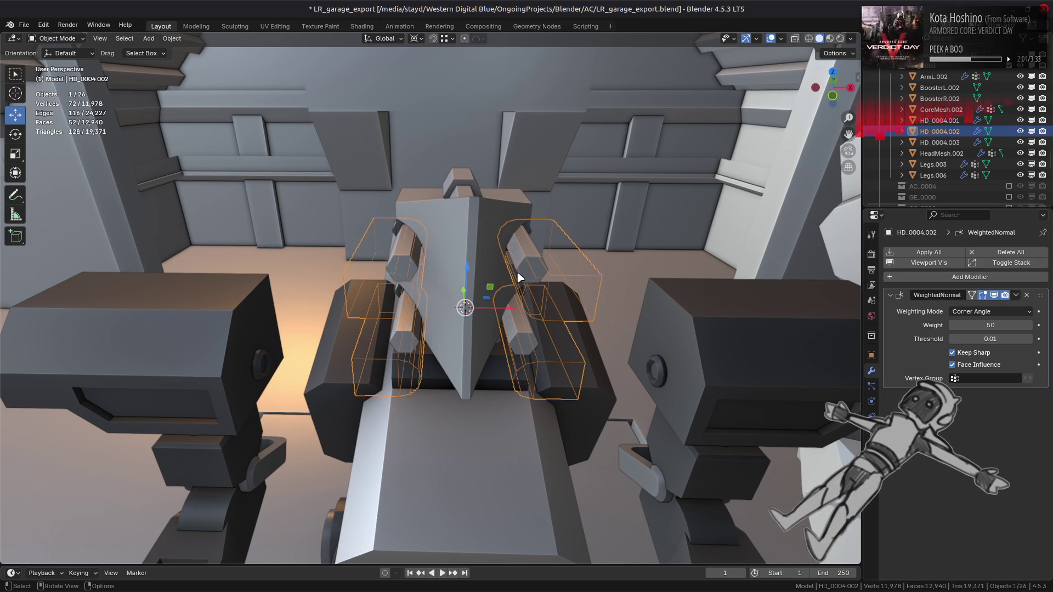
Step: Select the connected right-side cutter pieces in Edit Mode and change the pivot point
key("Tab")
left_click(528, 272)
left_click(524, 354)
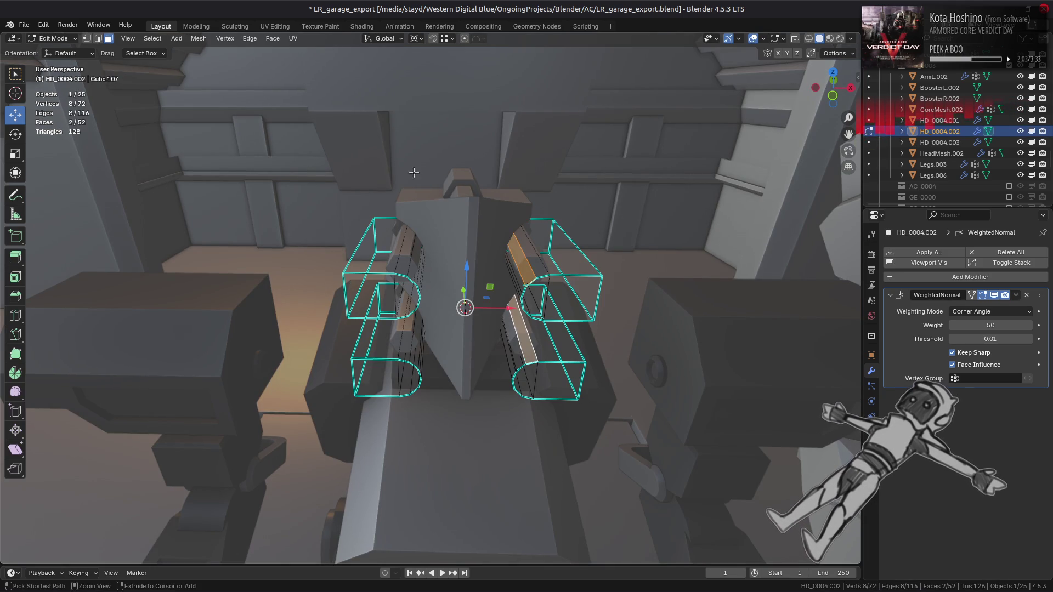
key("ctrl+l")
left_click(416, 39)
left_click(443, 102)
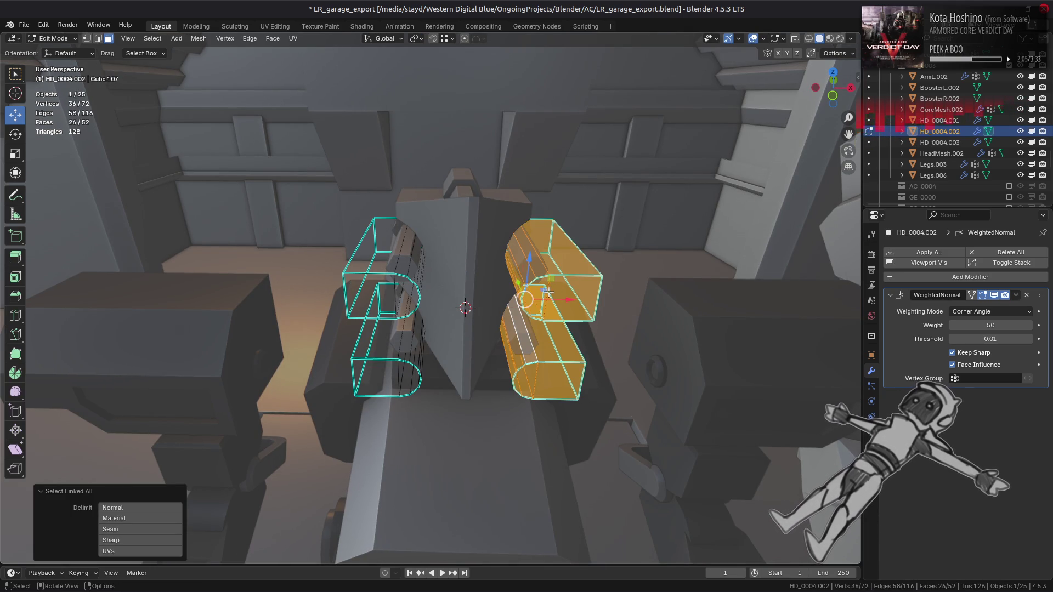
Step: Try moving the cutter pieces along X, then cancel and undo the move
key("g")
key("x")
left_click(530, 304)
mouse_move(530, 304)
middle_mouse_down()
mouse_move(497, 313)
mouse_move(519, 309)
middle_mouse_up()
key("g")
key("x")
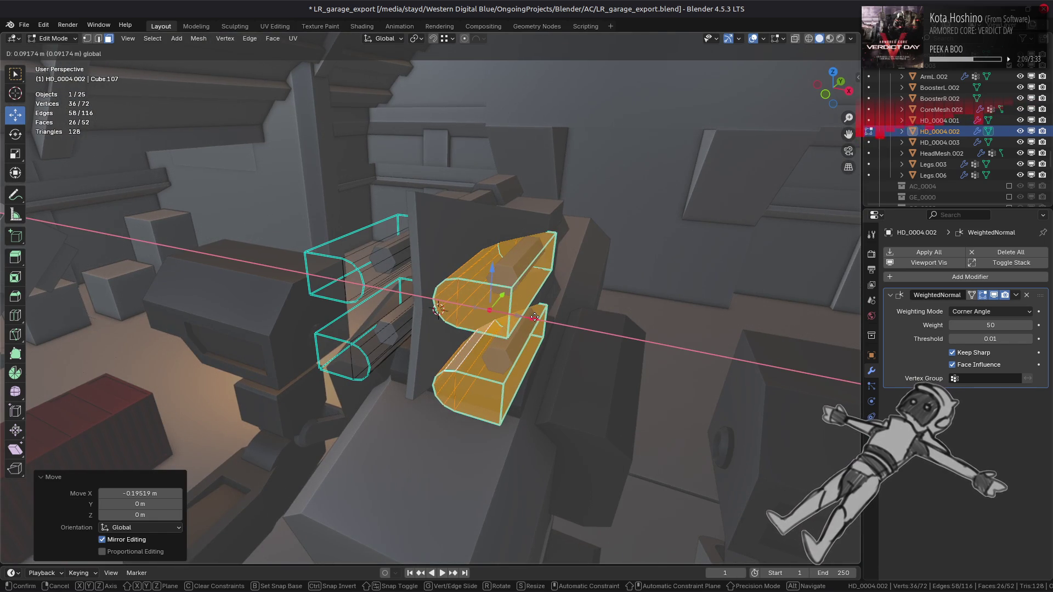
right_click(530, 318)
key("ctrl+z")
Step: Move the right-side cutter pieces -0.125 m along X and return to Object Mode
key("g")
key("x")
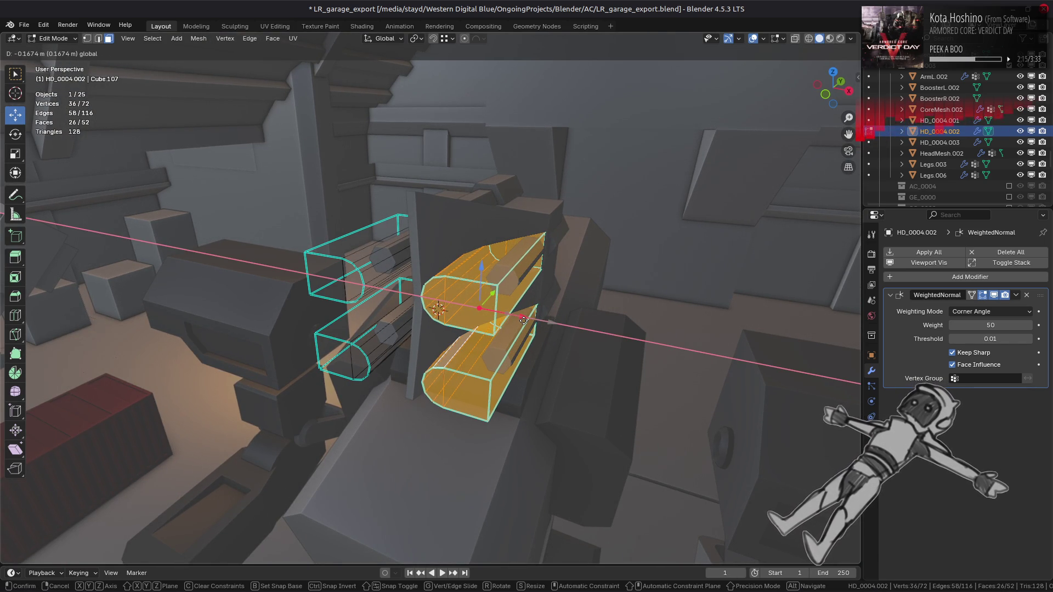
type("-0.125")
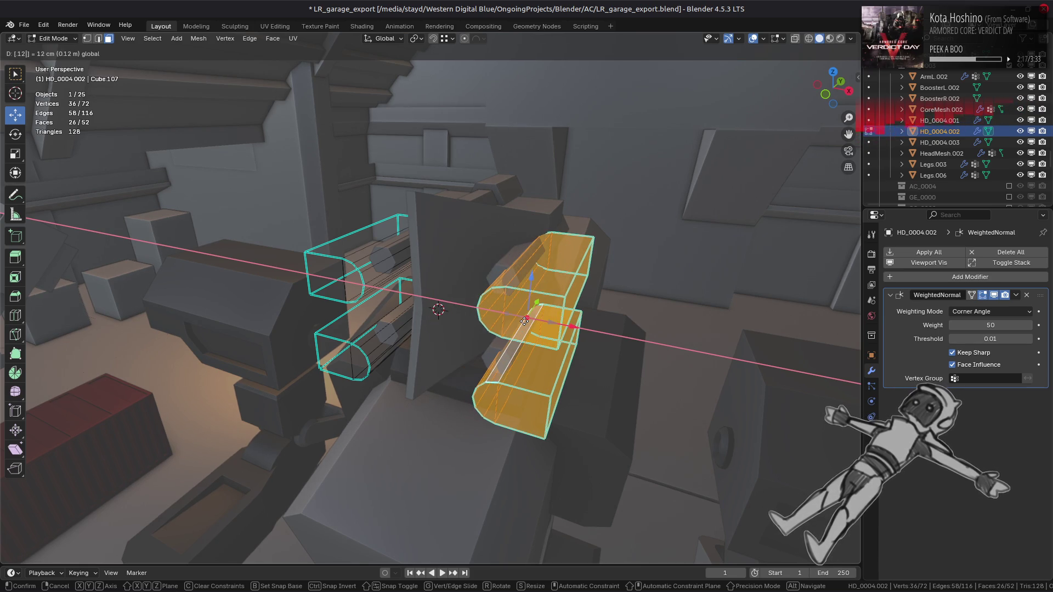
key("Return")
key("Tab")
middle_click_drag(524, 320, 554, 286)
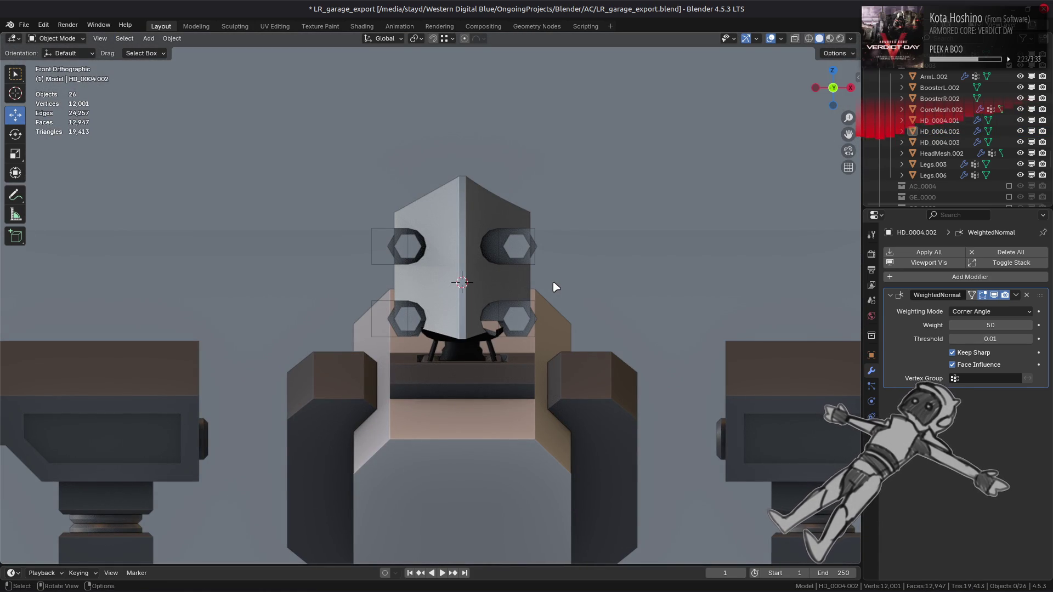
Step: Orbit to face the bolts, then edit HD_0004.003 with its top-right hexagon face selected
scroll(556, 286, "down", 1)
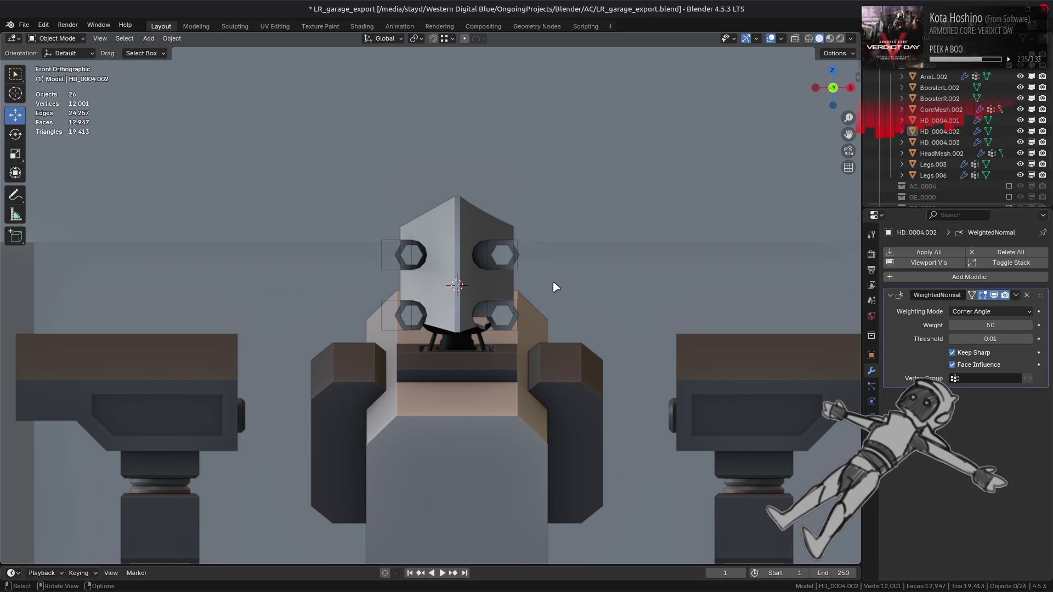
mouse_move(556, 287)
middle_mouse_down()
mouse_move(447, 294)
mouse_move(531, 297)
mouse_move(483, 337)
mouse_move(509, 335)
mouse_move(497, 357)
mouse_move(460, 343)
mouse_move(418, 348)
mouse_move(407, 313)
middle_mouse_up()
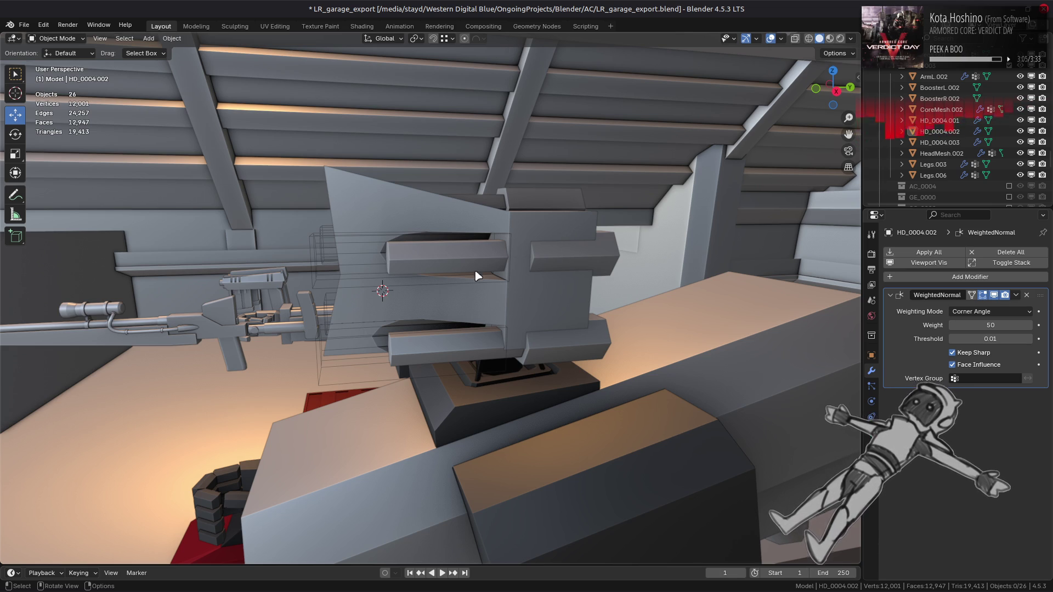
middle_click_drag(461, 280, 565, 266)
left_click(514, 250)
key("Tab")
left_click(514, 250)
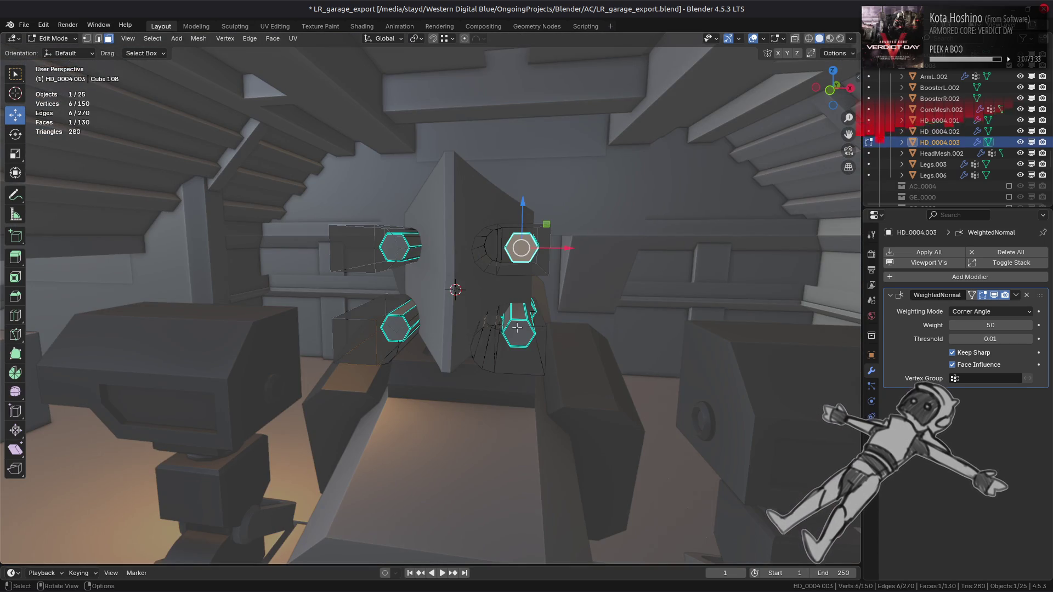
Step: Move both right-side bolts 0.125 m along X to match the cutters
left_click(519, 332, "shift")
key("ctrl+l")
left_click_drag(563, 283, 556, 286)
type("125")
mouse_move(556, 285)
middle_mouse_down()
mouse_move(535, 291)
mouse_move(522, 315)
mouse_move(542, 311)
mouse_move(492, 324)
mouse_move(604, 319)
mouse_move(568, 328)
mouse_move(587, 326)
mouse_move(557, 303)
mouse_move(564, 294)
mouse_move(576, 303)
mouse_move(566, 316)
mouse_move(535, 329)
middle_mouse_up()
key("Tab")
Step: Slide the front and lower hexagon faces along the bolt length
key("Tab")
left_click(480, 307)
left_click(481, 373, "shift")
mouse_move(481, 373)
middle_mouse_down()
mouse_move(510, 332)
mouse_move(454, 301)
mouse_move(563, 303)
mouse_move(468, 305)
mouse_move(497, 249)
mouse_move(455, 299)
middle_mouse_up()
key("shift+v")
left_click(514, 327)
key("Tab")
key("alt+a")
Step: Select bolt HD_0004.003 and cutter HD_0004.002 and edit their meshes together
left_click(498, 250)
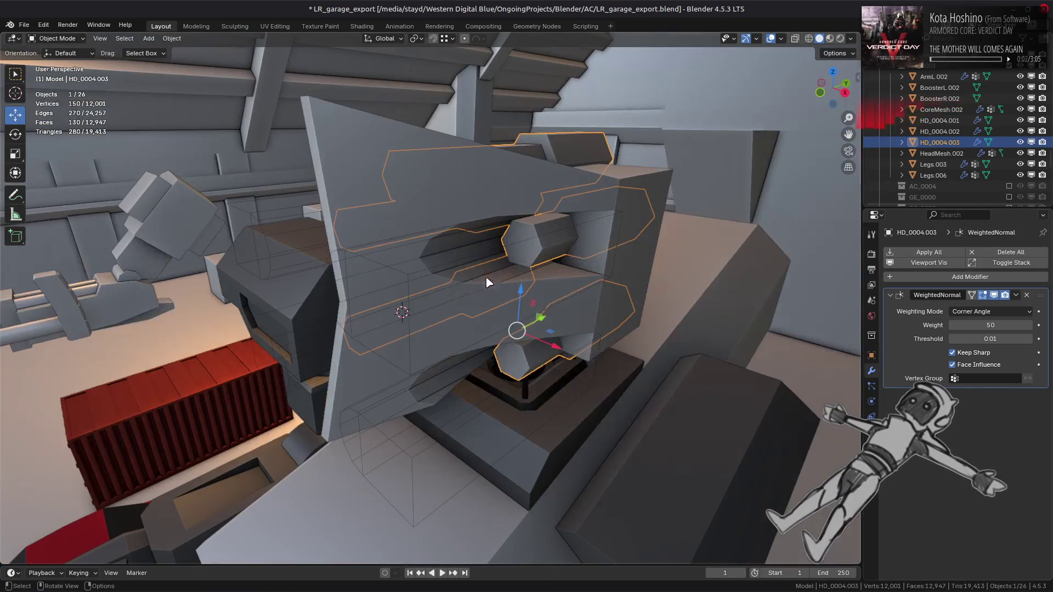
left_click(439, 311, "shift")
left_click(409, 321, "shift")
left_click(409, 322, "shift")
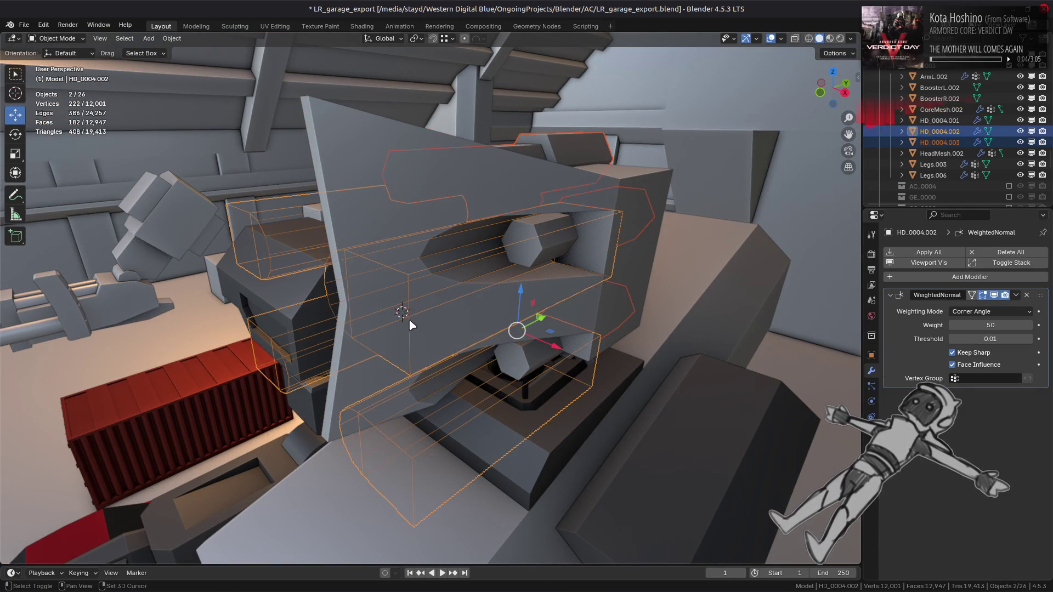
key("Tab")
Step: Move a connected cutter-and-bolt pair along X, then return to Object Mode and deselect
left_click(504, 265)
left_click(486, 400, "shift")
mouse_move(486, 399)
middle_mouse_down()
mouse_move(637, 374)
mouse_move(548, 311)
middle_mouse_up()
left_click(548, 313, "ctrl")
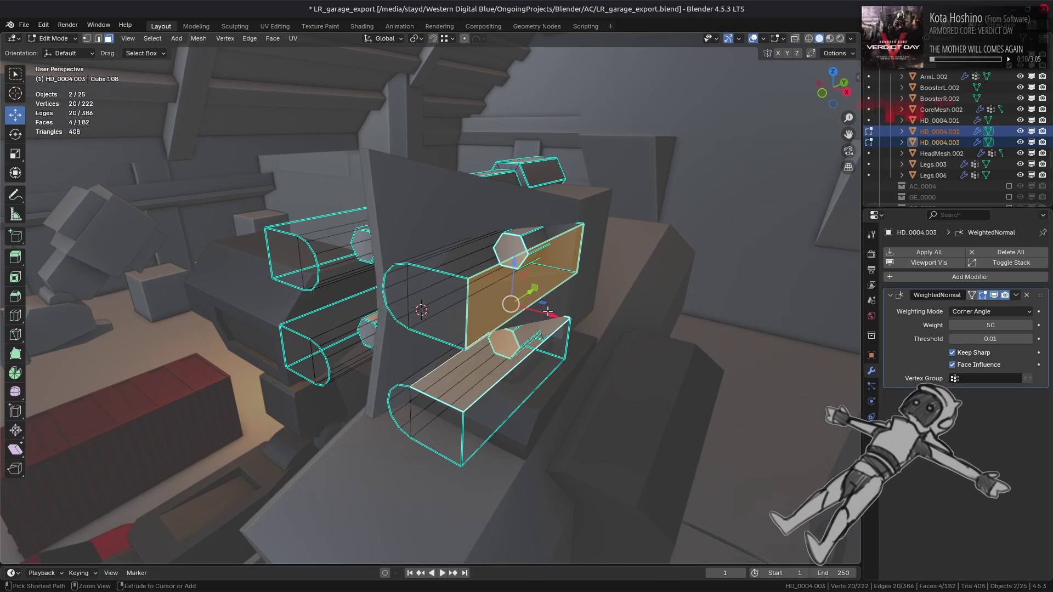
key("ctrl+l")
key("g")
key("x")
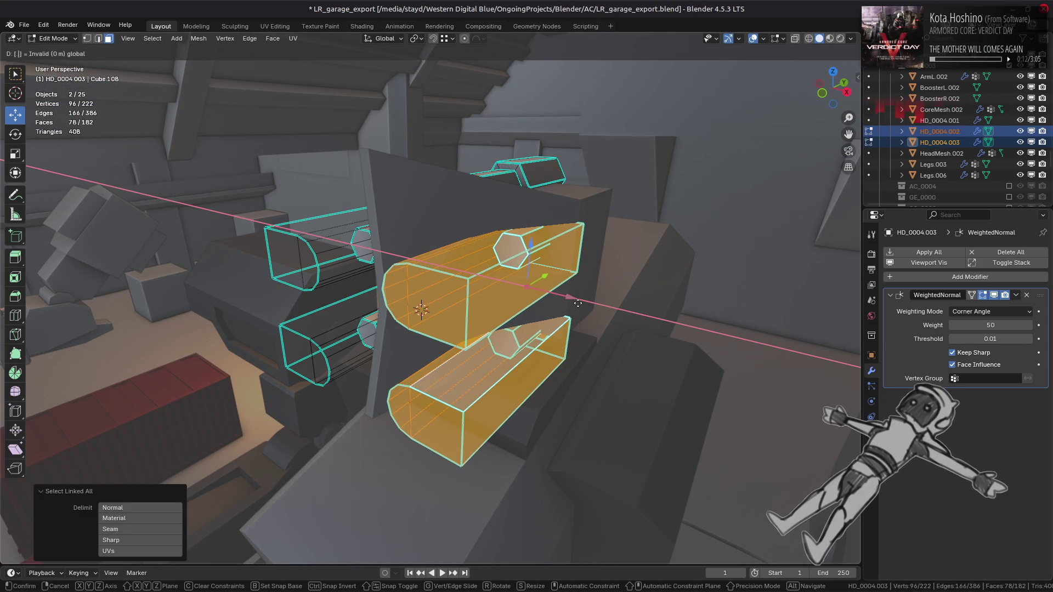
key("Return")
key("Tab")
mouse_move(576, 309)
middle_mouse_down()
mouse_move(515, 301)
mouse_move(612, 294)
middle_mouse_up()
key("alt+a")
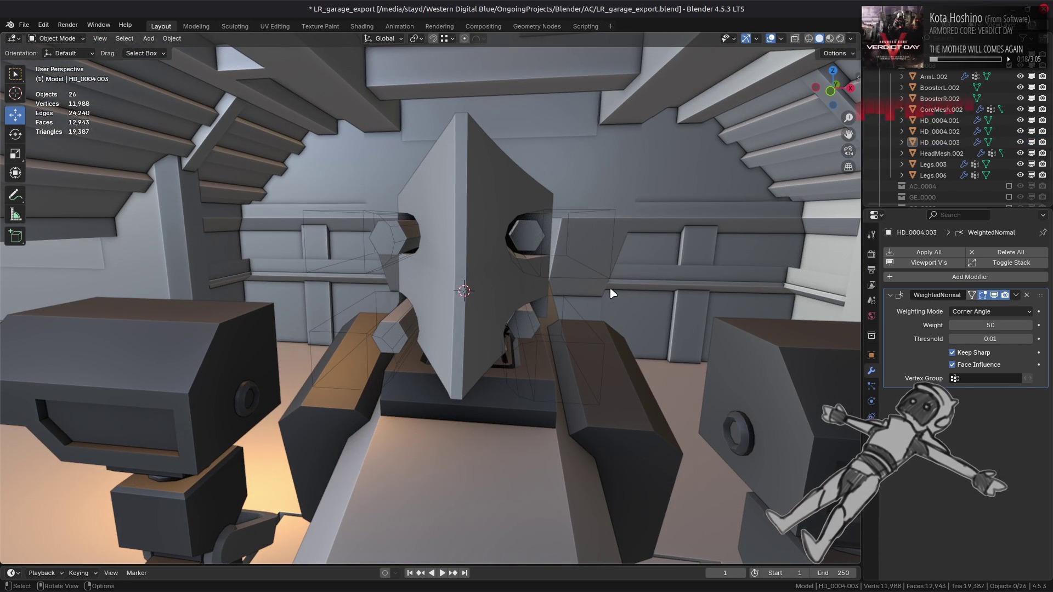
Step: Select head HD_0004.001 and confirm its Boolean is a Difference using HD_0004.002
middle_click_drag(613, 294, 485, 341)
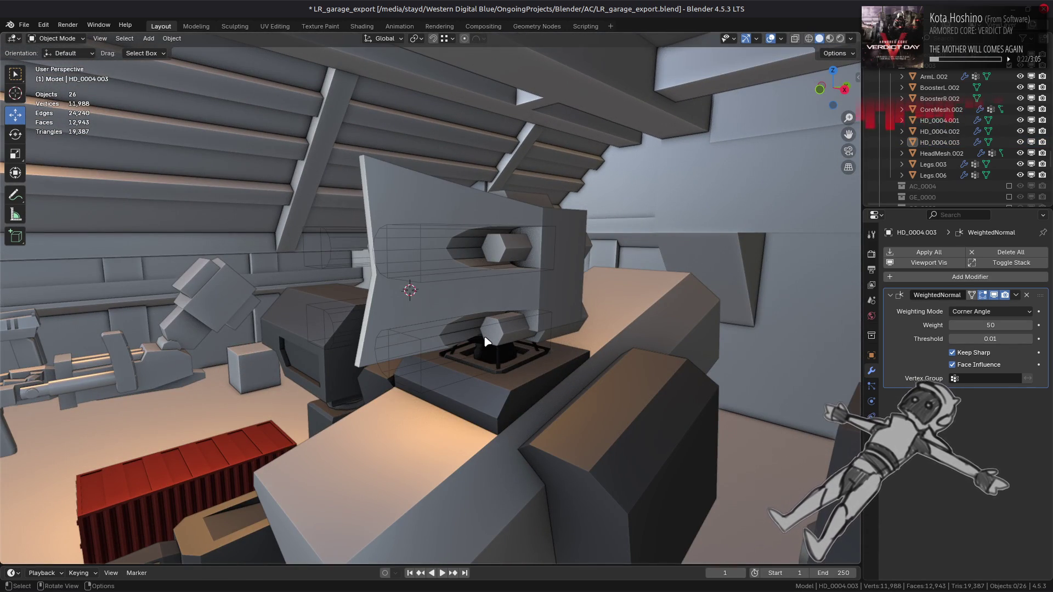
mouse_move(453, 333)
middle_mouse_down()
mouse_move(422, 332)
mouse_move(522, 333)
mouse_move(543, 357)
middle_mouse_up()
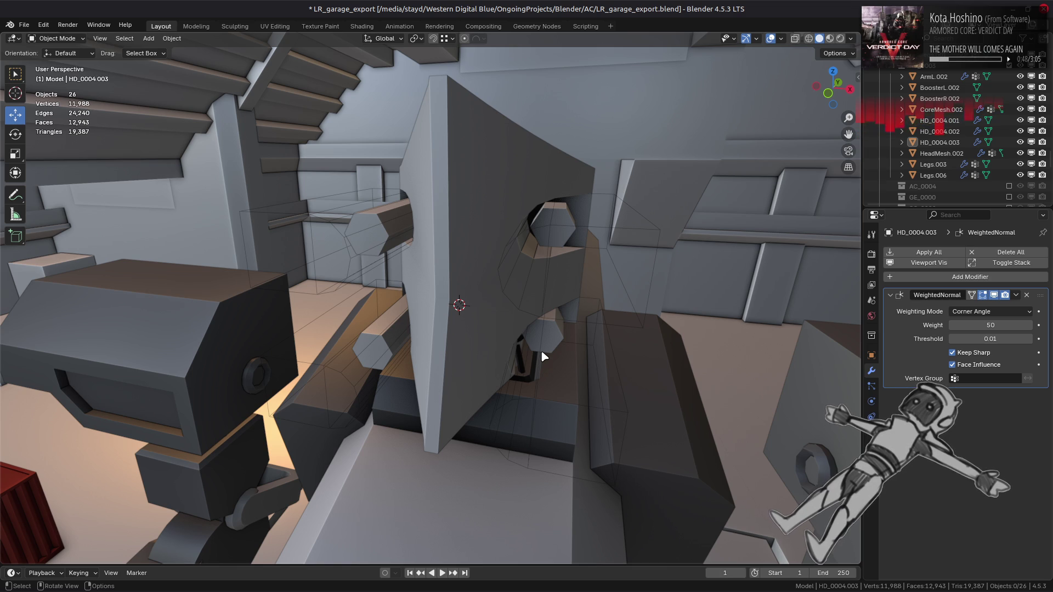
left_click(485, 286)
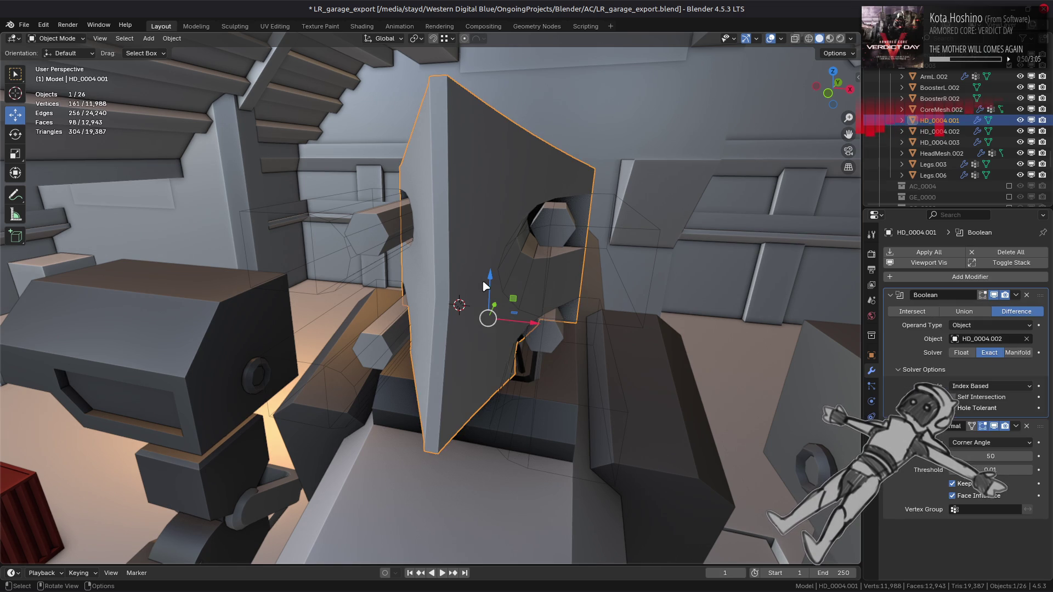
mouse_move(486, 287)
middle_mouse_down()
mouse_move(490, 272)
mouse_move(406, 275)
middle_mouse_up()
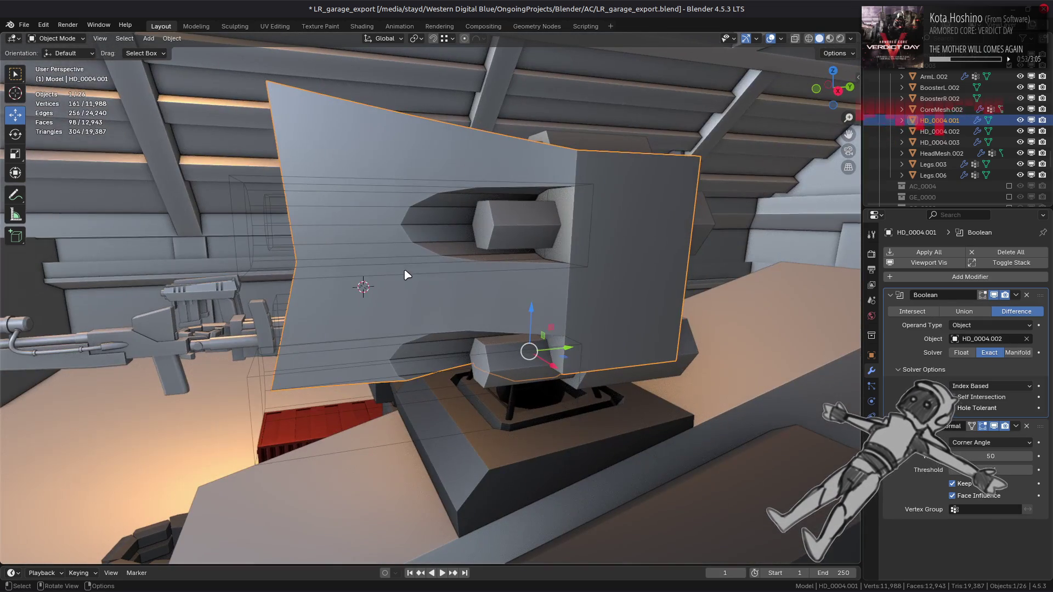
Step: Put bolt object HD_0004.003 into Edit Mode and pick one bolt face
left_click(518, 246)
mouse_move(516, 244)
middle_mouse_down()
mouse_move(495, 250)
mouse_move(623, 259)
middle_mouse_up()
key("Tab")
left_click(613, 258)
Step: Simplify the whole bolt mesh with a Limited Dissolve
key("a")
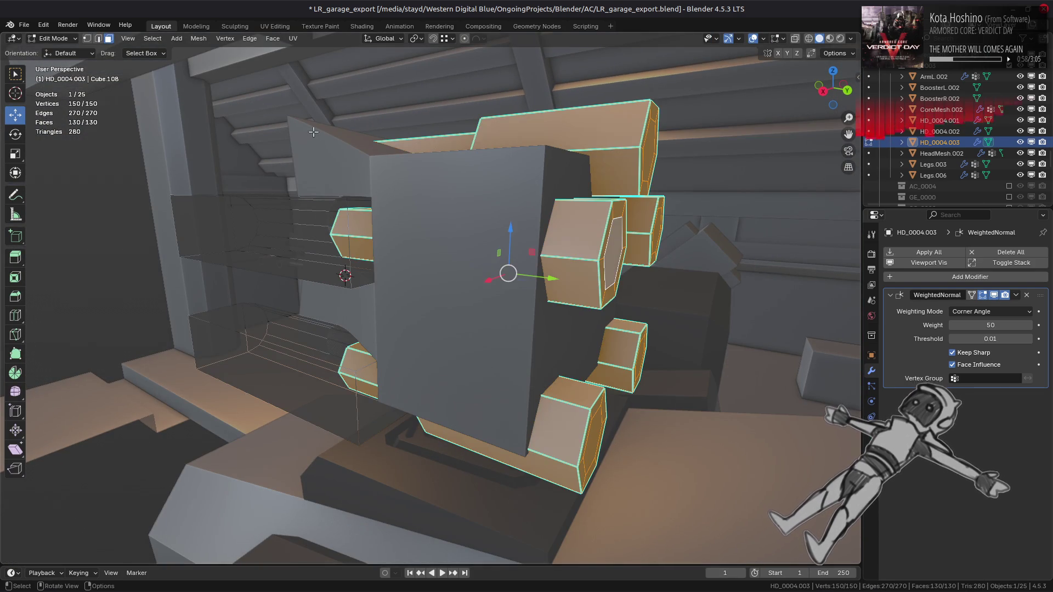
left_click(199, 39)
mouse_move(258, 293)
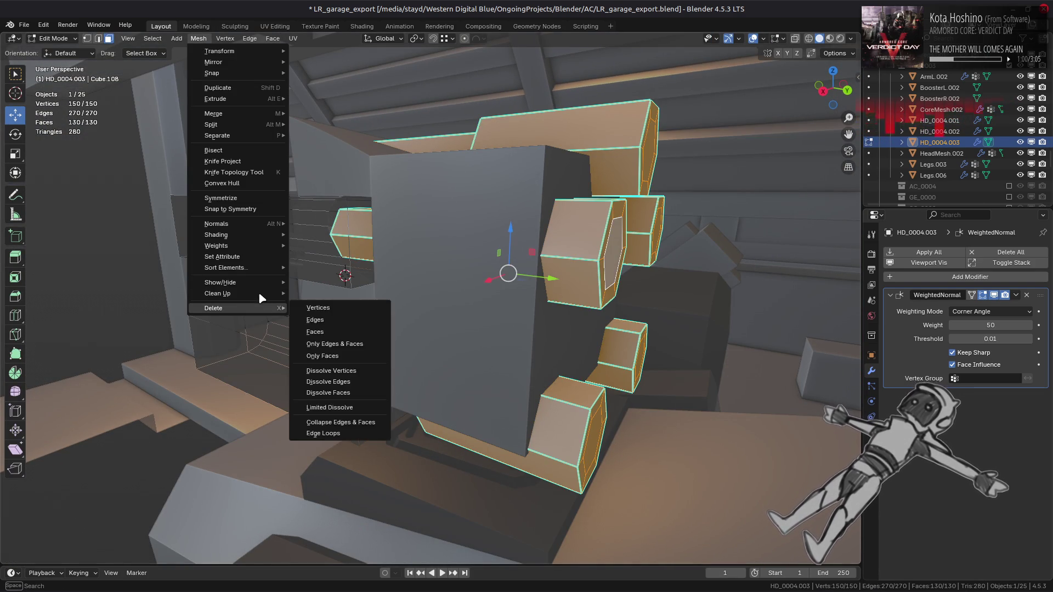
left_click(339, 332)
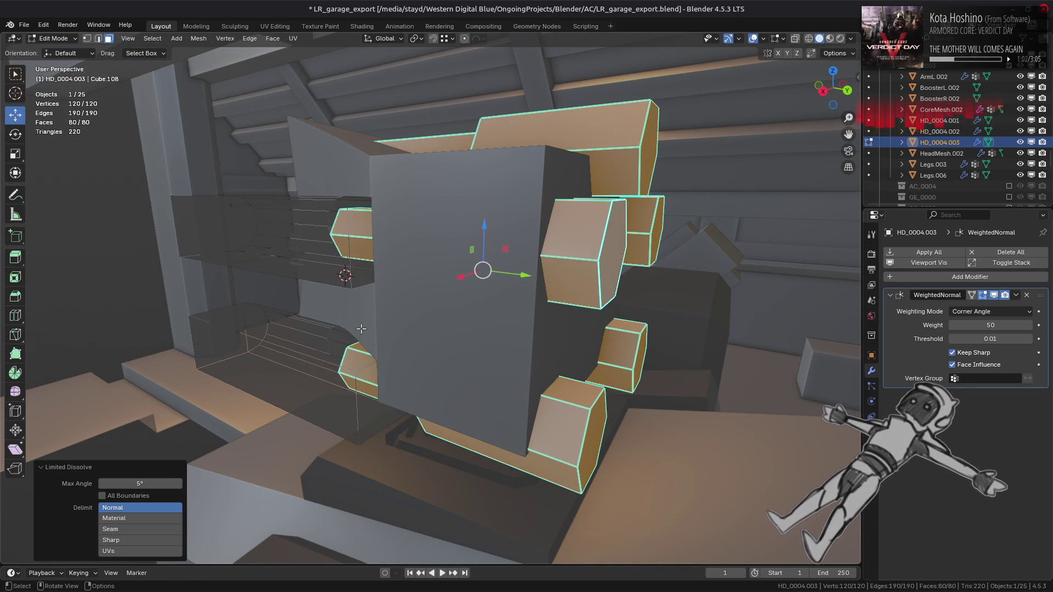
Step: Select the bolts' narrow side faces and move them along Y
key("alt+a")
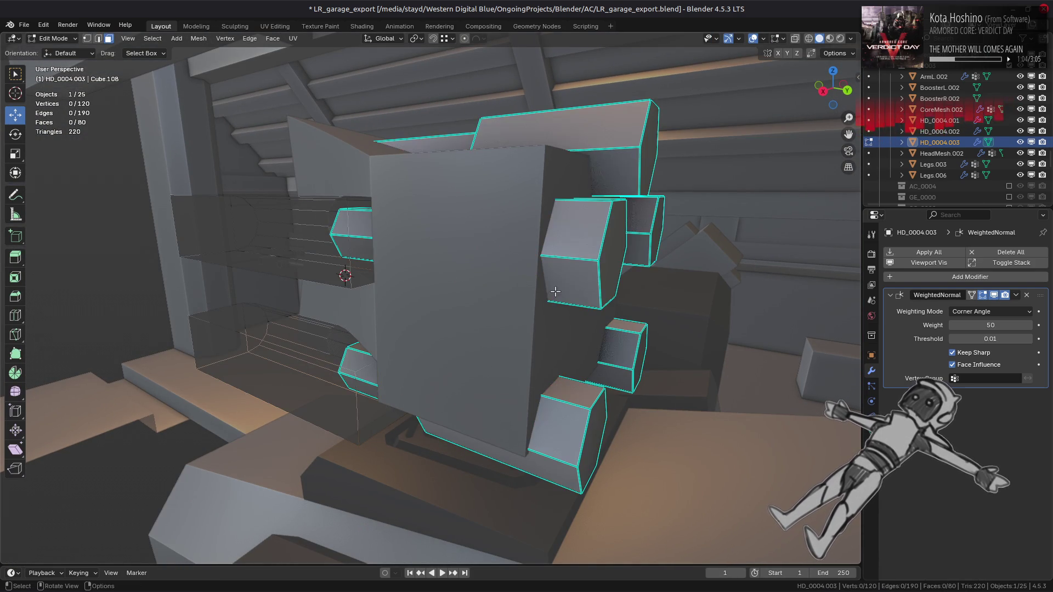
left_click(614, 261)
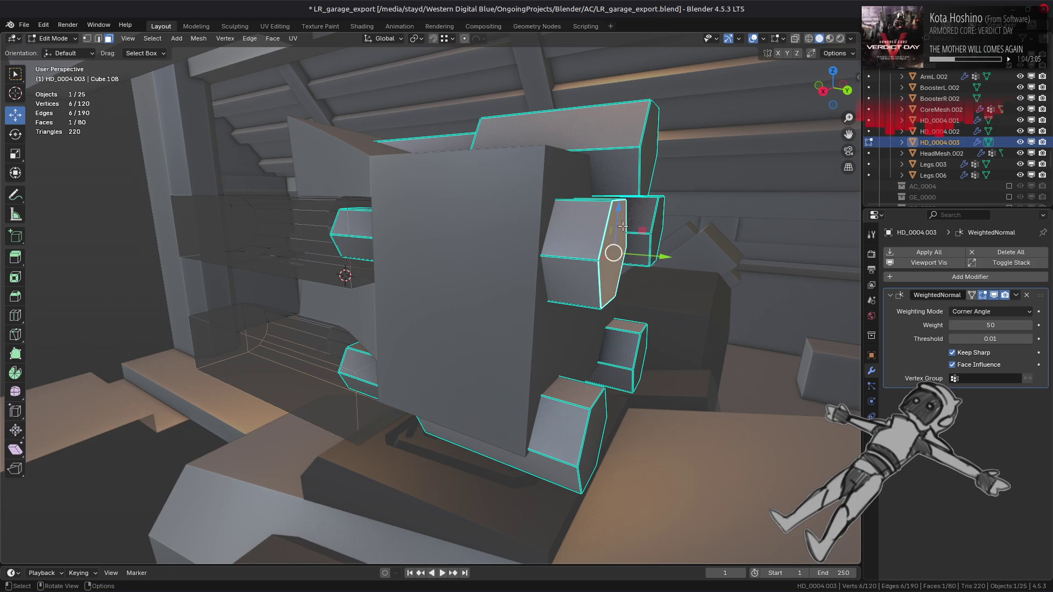
left_click(658, 237, "shift")
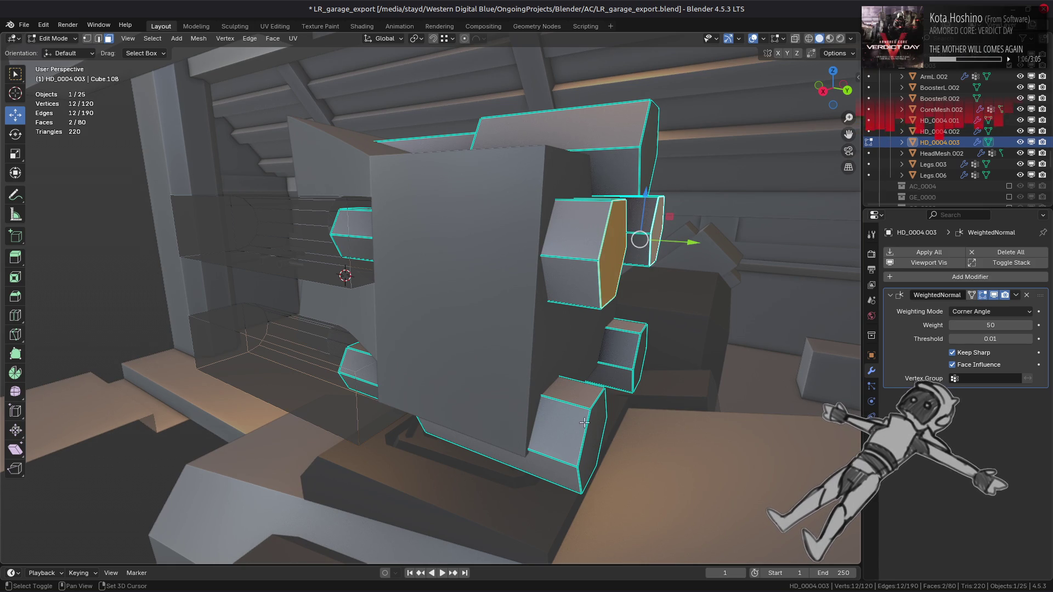
left_click(657, 237, "shift")
left_click(601, 422, "shift")
middle_click_drag(602, 422, 776, 317)
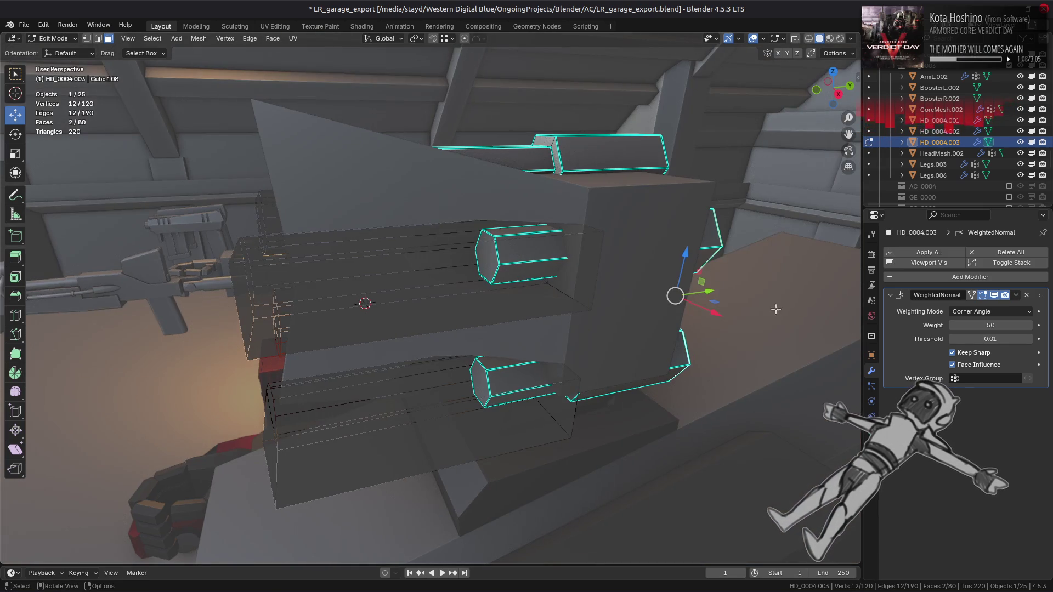
left_click_drag(711, 292, 588, 201)
middle_click_drag(588, 201, 587, 266)
Step: Grow the face selection and slide it 0.1562 m along Y
key("ctrl+KP_Add")
key("ctrl+KP_Add")
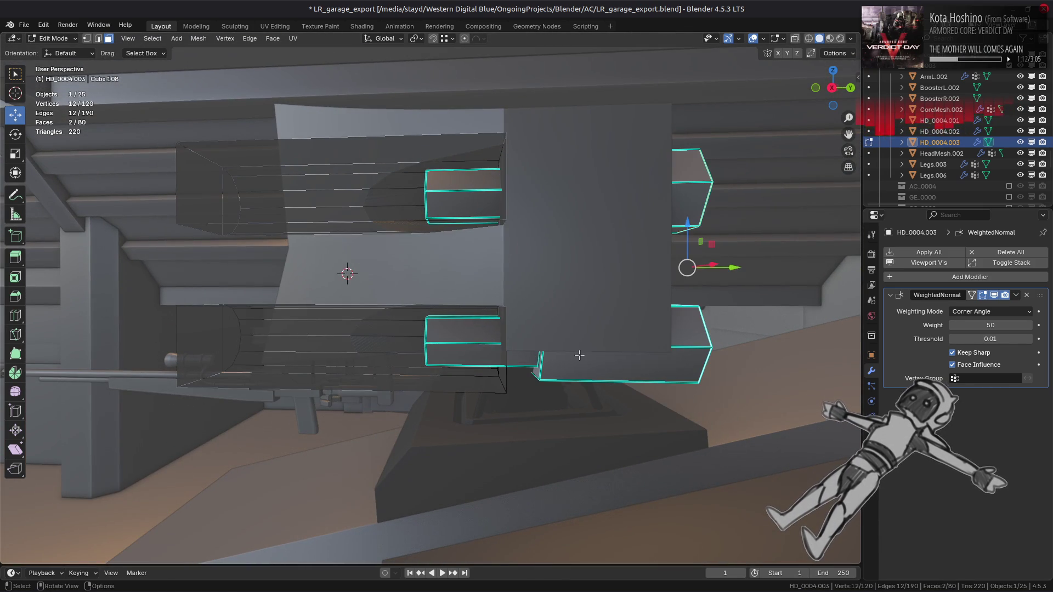
left_click_drag(613, 270, 577, 281)
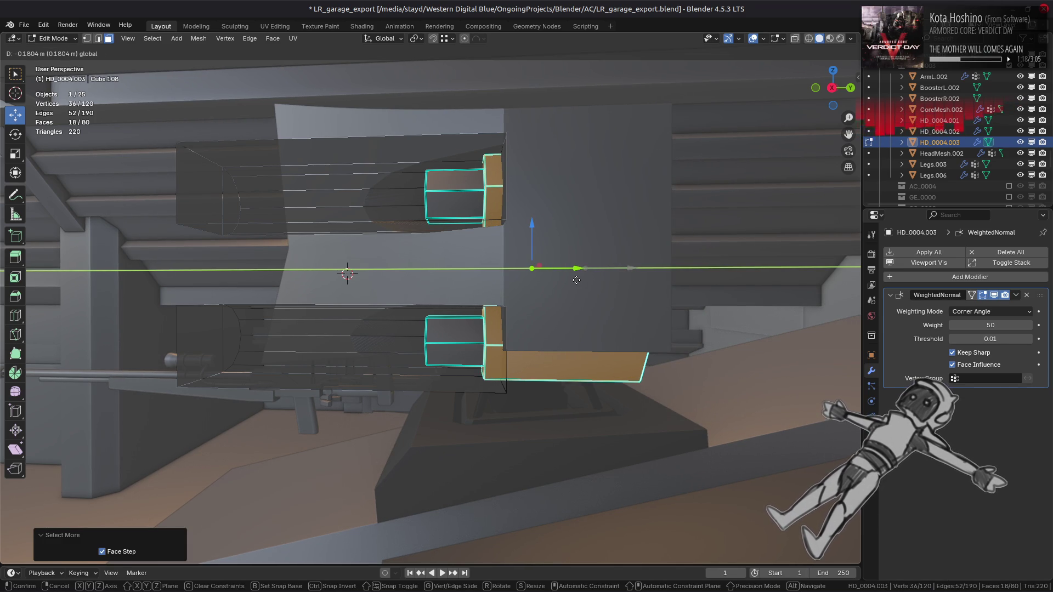
type("15625-")
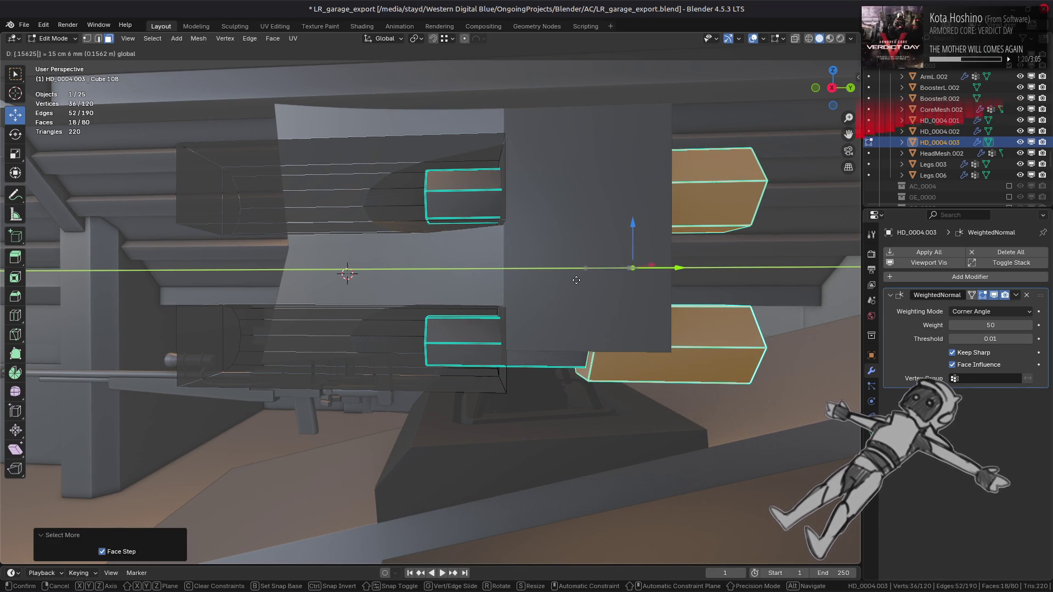
key("Return")
mouse_move(579, 321)
middle_mouse_down()
mouse_move(540, 324)
mouse_move(532, 336)
middle_mouse_up()
scroll(532, 336, "up", 6)
Step: Shrink the selection to the bolt end faces and pull them back along Y
key("ctrl+KP_Subtract")
key("ctrl+KP_Subtract")
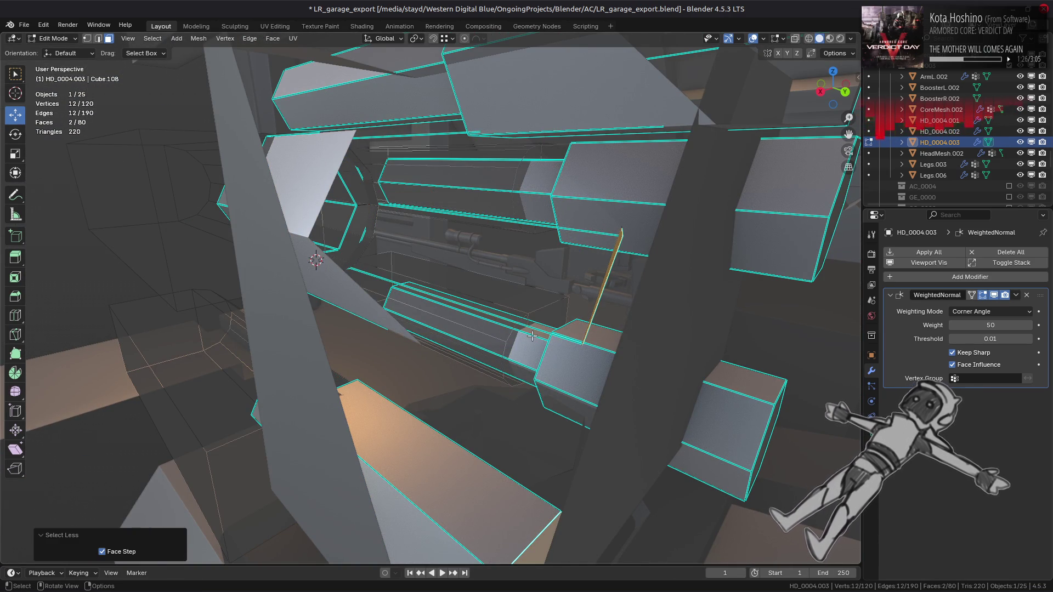
middle_click_drag(532, 336, 744, 351)
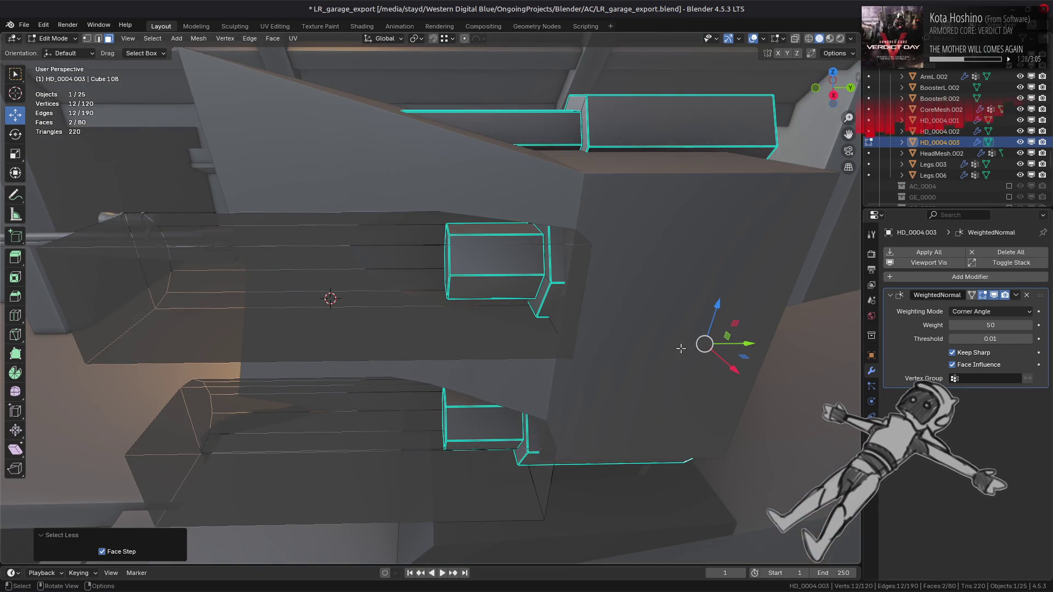
left_click_drag(744, 351, 574, 344)
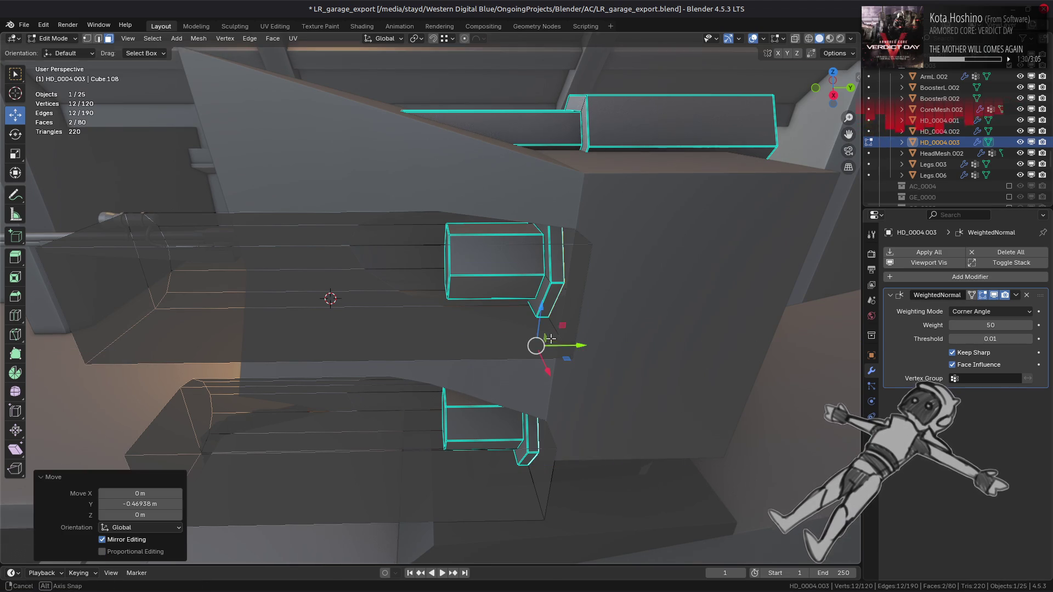
middle_click_drag(574, 344, 594, 334)
Step: Apply an operation from the mesh context menu, then return to Object Mode with nothing selected
right_click(594, 335)
left_click(581, 528)
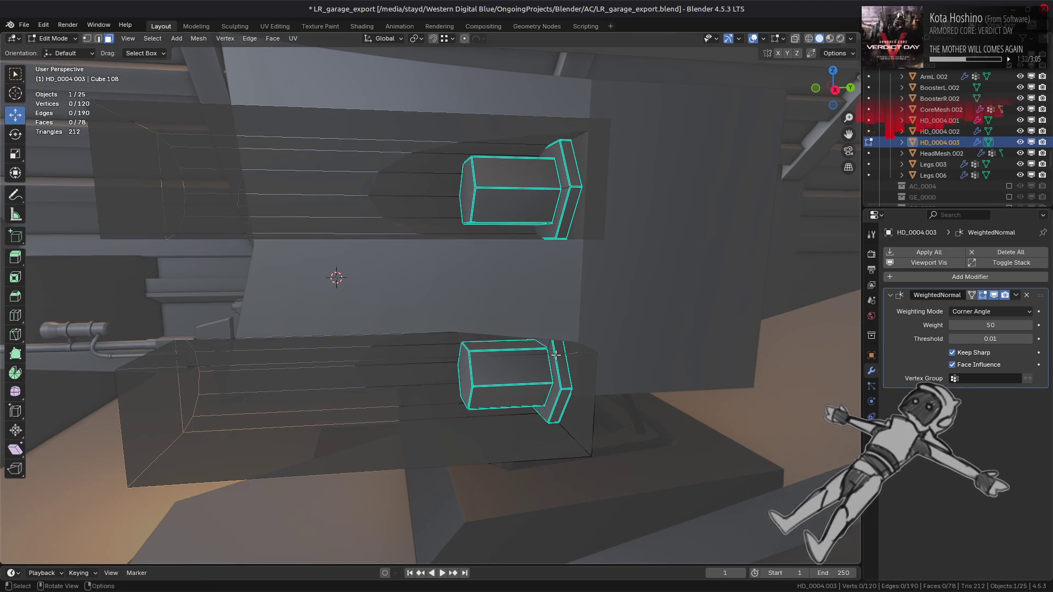
key("Tab")
scroll(524, 350, "down", 5)
key("alt+a")
middle_click_drag(524, 350, 645, 356)
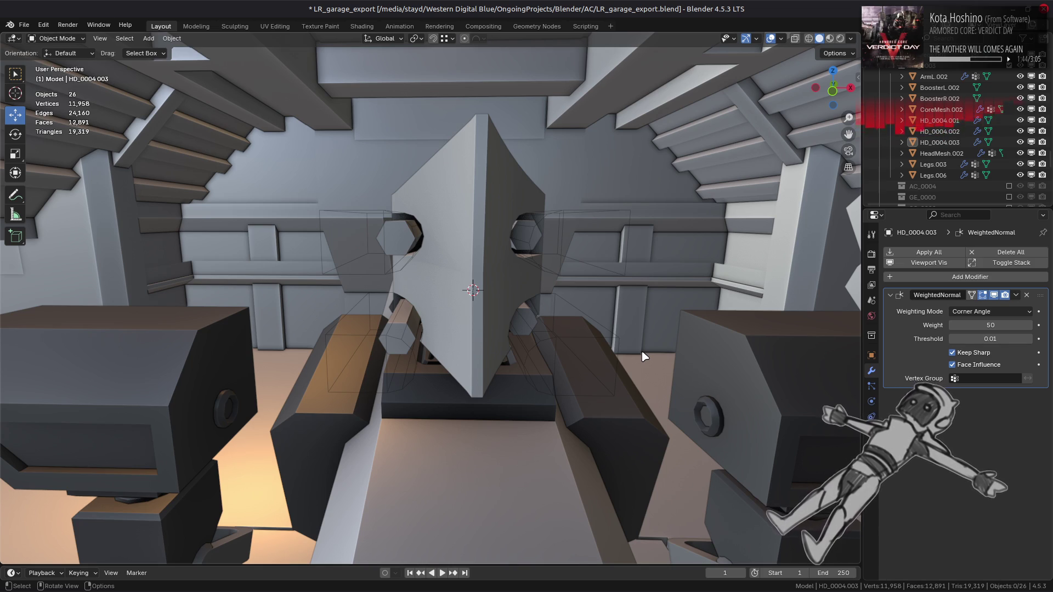
Step: Delete the left-hand linked piece of cutter HD_0004.002 in Edit Mode
middle_click_drag(645, 356, 577, 345)
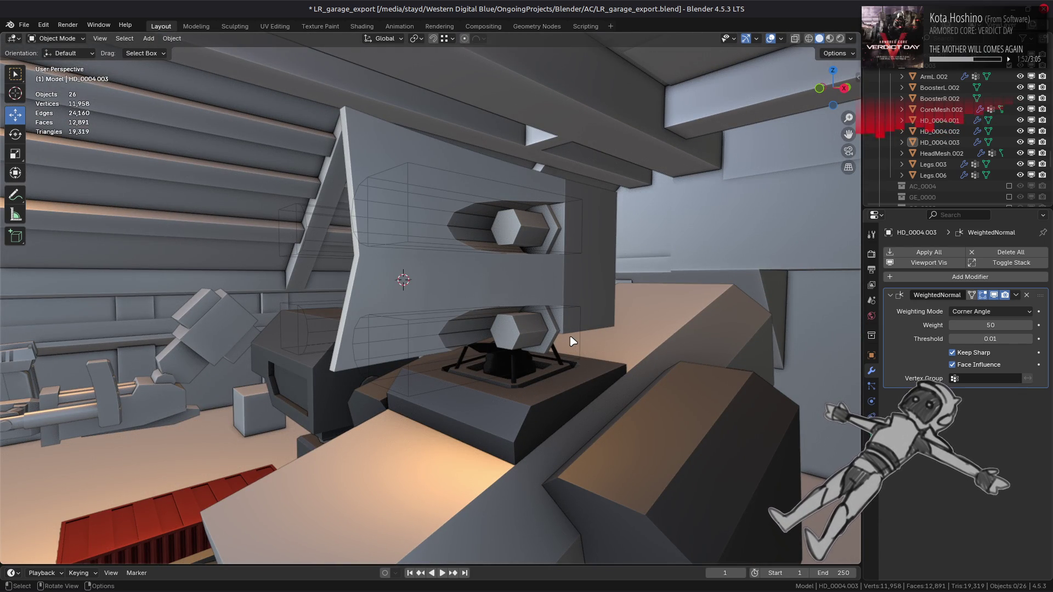
mouse_move(570, 341)
middle_mouse_down()
mouse_move(581, 356)
mouse_move(576, 336)
middle_mouse_up()
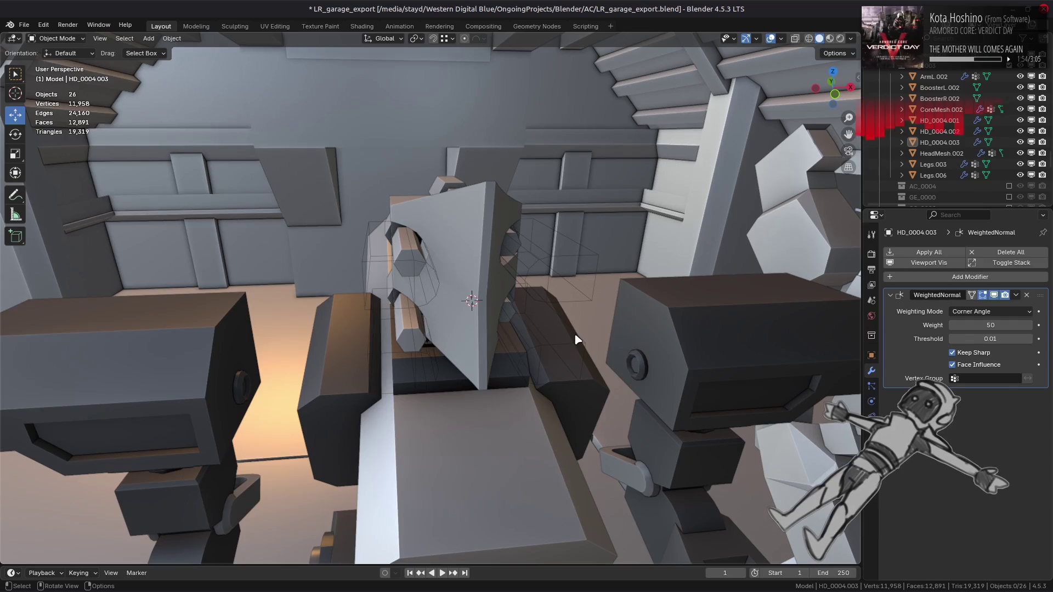
left_click(405, 264)
key("Tab")
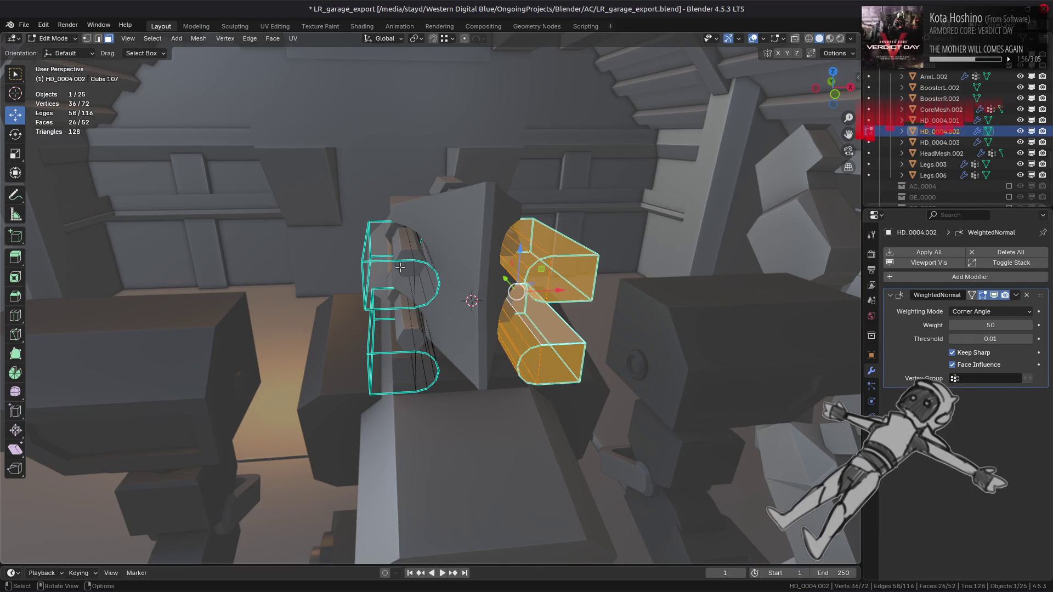
left_click(407, 266)
key("ctrl+l")
right_click(425, 384)
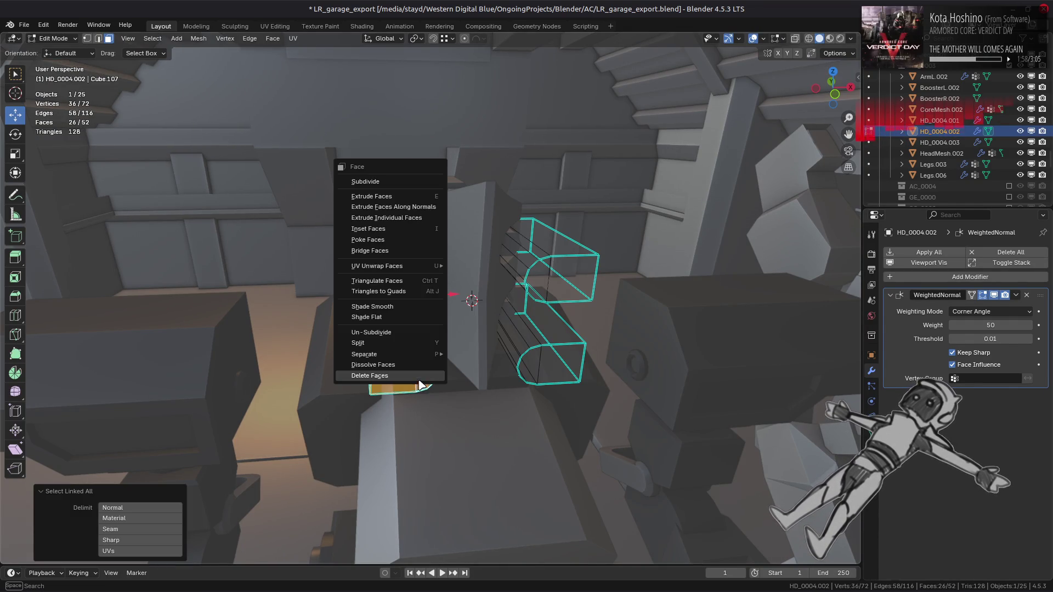
left_click(425, 385)
key("Tab")
Step: Reopen cutter HD_0004.002 in Edit Mode and pick a face on its upper piece
mouse_move(406, 277)
middle_mouse_down()
mouse_move(392, 251)
mouse_move(414, 257)
mouse_move(439, 308)
middle_mouse_up()
key("alt+a")
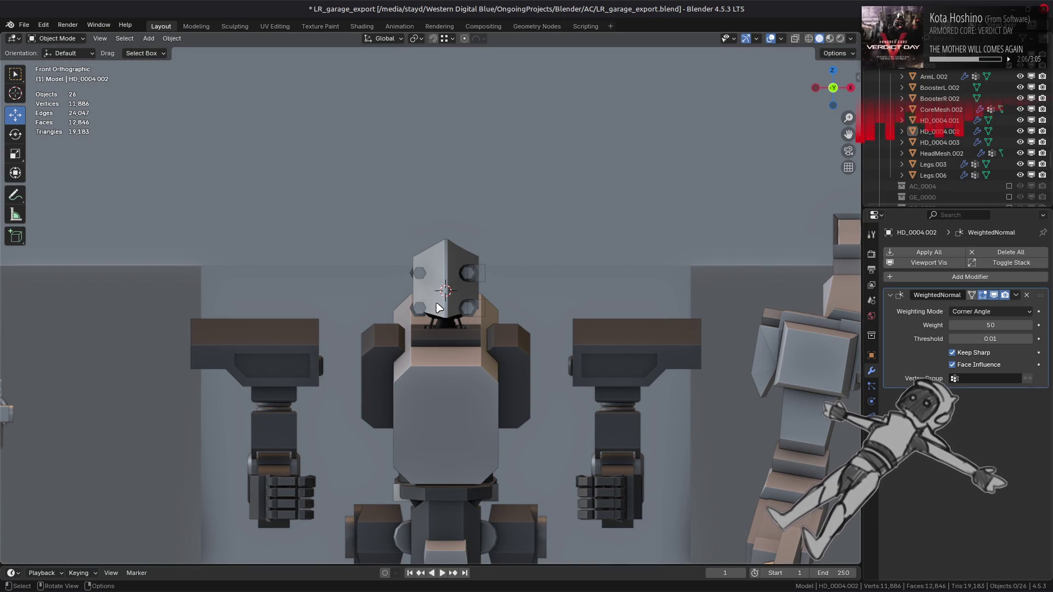
scroll(439, 308, "up", 2)
mouse_move(439, 309)
middle_mouse_down()
mouse_move(473, 288)
mouse_move(444, 299)
mouse_move(483, 329)
middle_mouse_up()
scroll(492, 339, "up", 3)
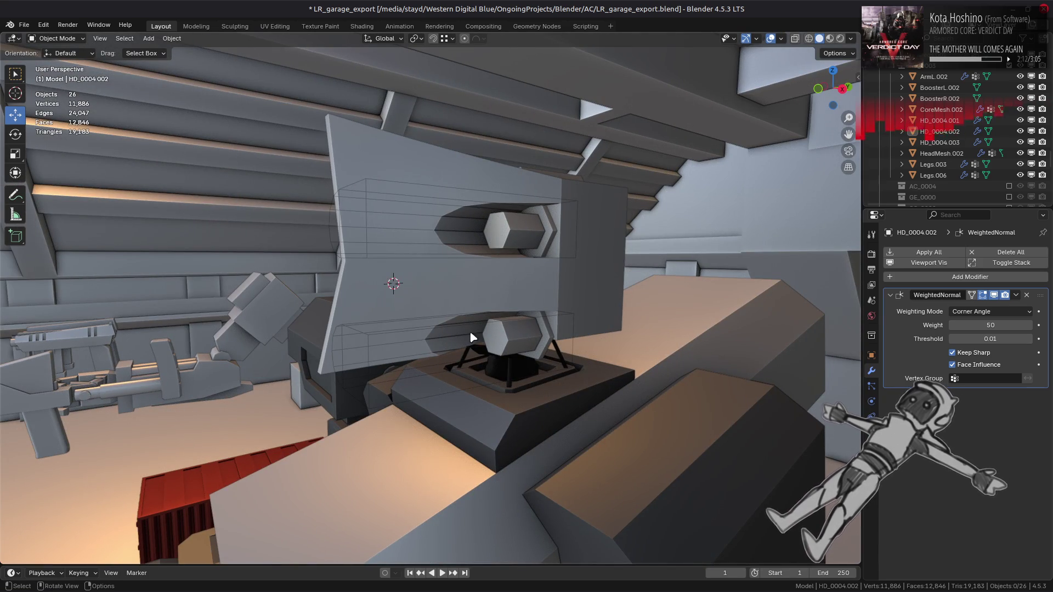
left_click(457, 258)
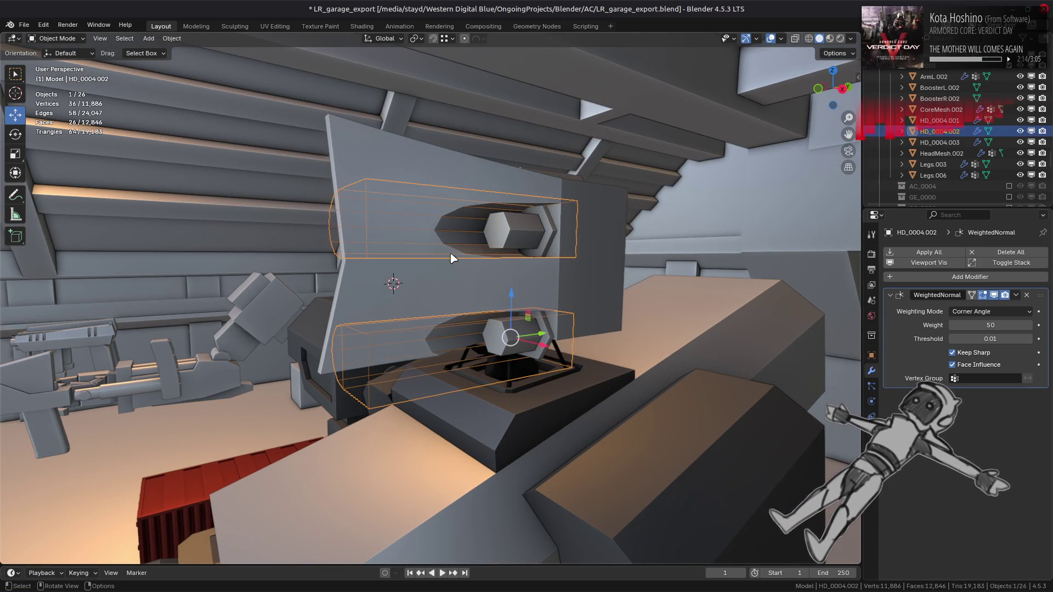
key("Tab")
left_click(447, 251)
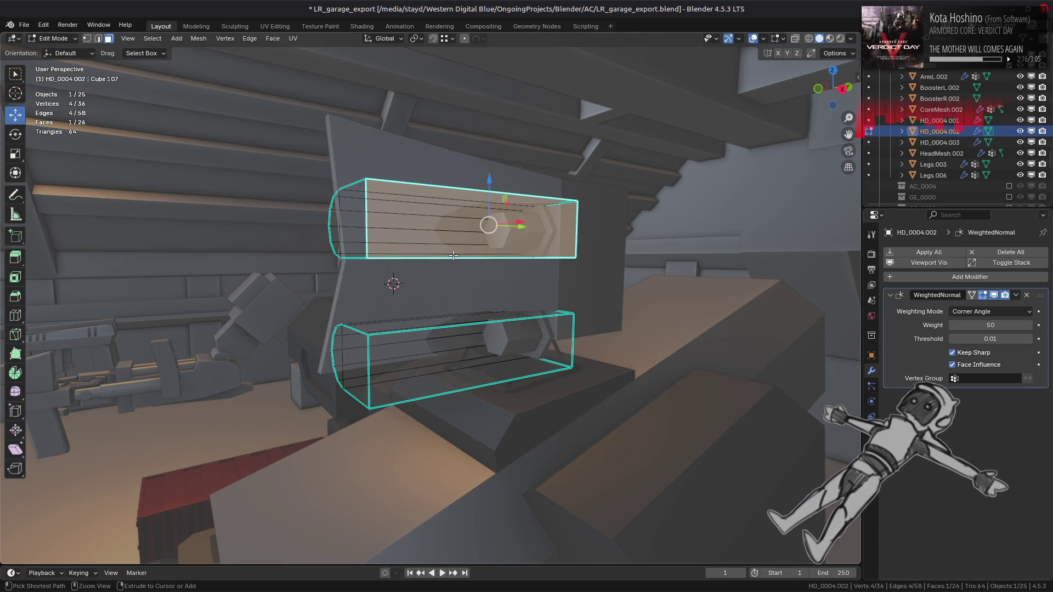
Step: Select the upper cutter piece and trial lowering it 0.5 m and 0.25 m, undoing both
key("ctrl+l")
mouse_move(451, 194)
left_mouse_down()
mouse_move(448, 230)
mouse_move(448, 147)
mouse_move(448, 229)
mouse_move(360, 404)
mouse_move(377, 410)
left_mouse_up()
key("ctrl+alt+z")
left_click(447, 191)
left_click_drag(448, 191, 466, 324)
key("ctrl+z")
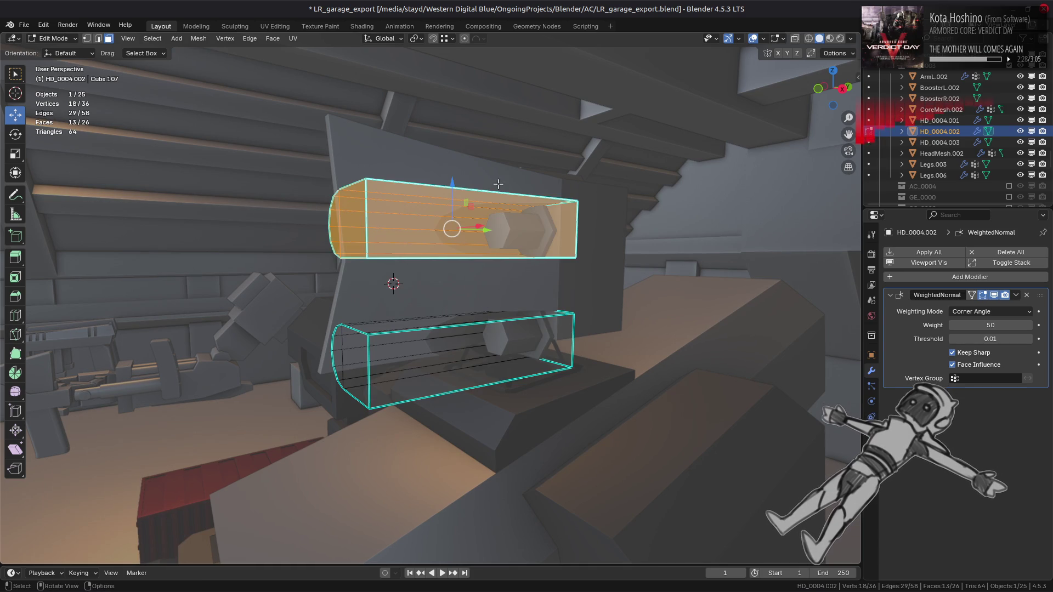
type("gz")
type("0.25")
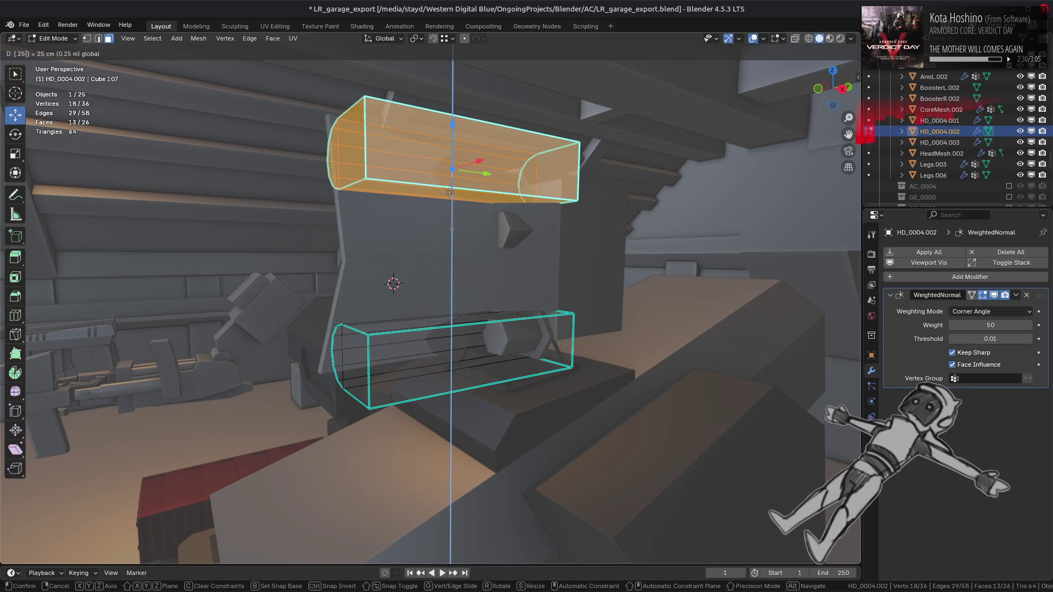
key("minus")
key("Return")
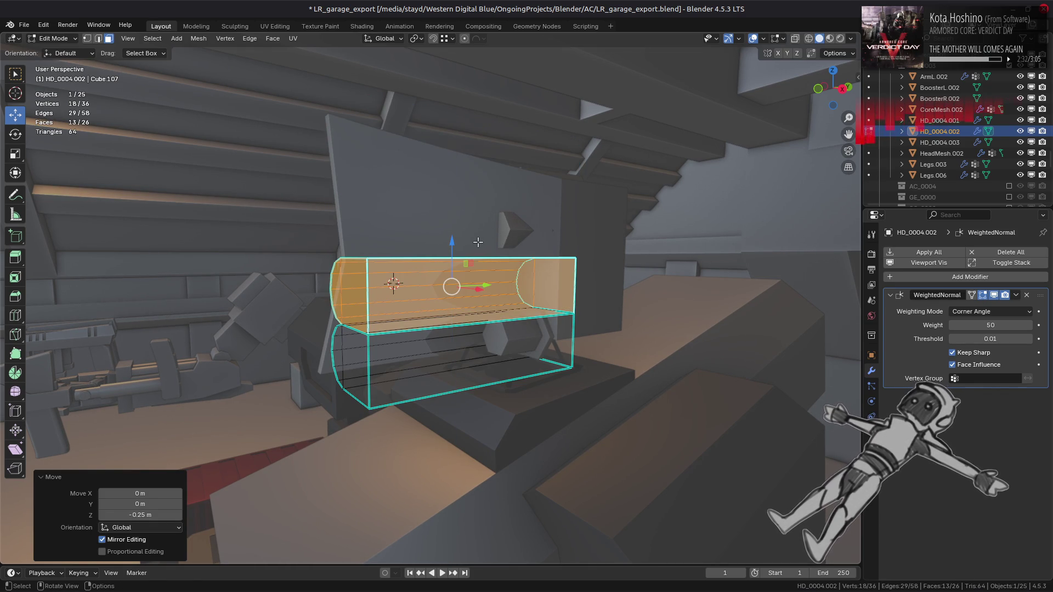
key("ctrl+z")
Step: Lower the upper piece 0.125 m, duplicate it 0.5 m higher, and shift the copy 0.125 m
type("gz0.125")
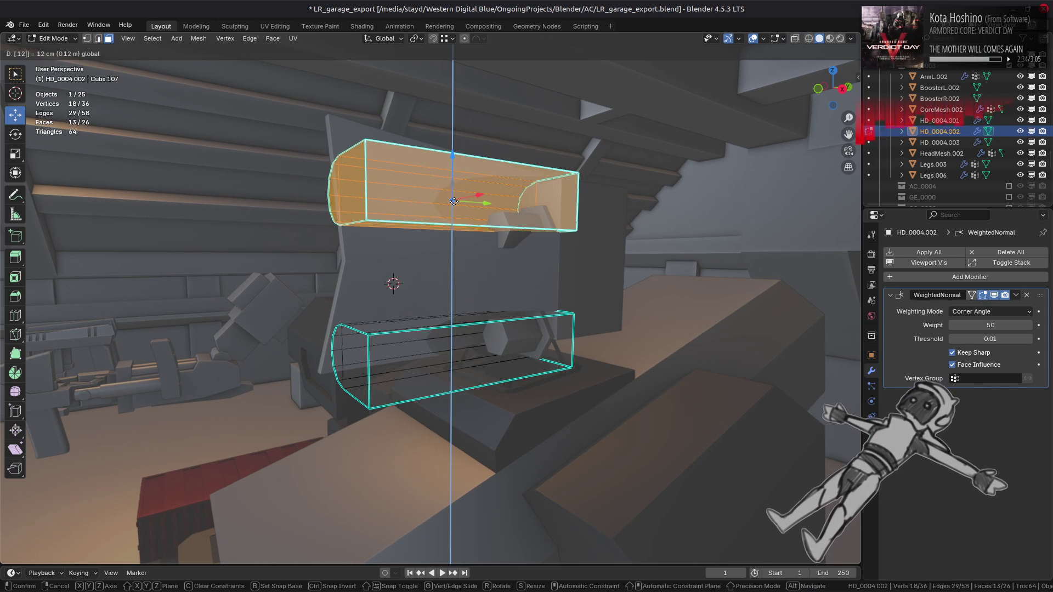
key("minus")
key("Return")
key("shift+d")
type("z0.5")
key("Return")
type("gz")
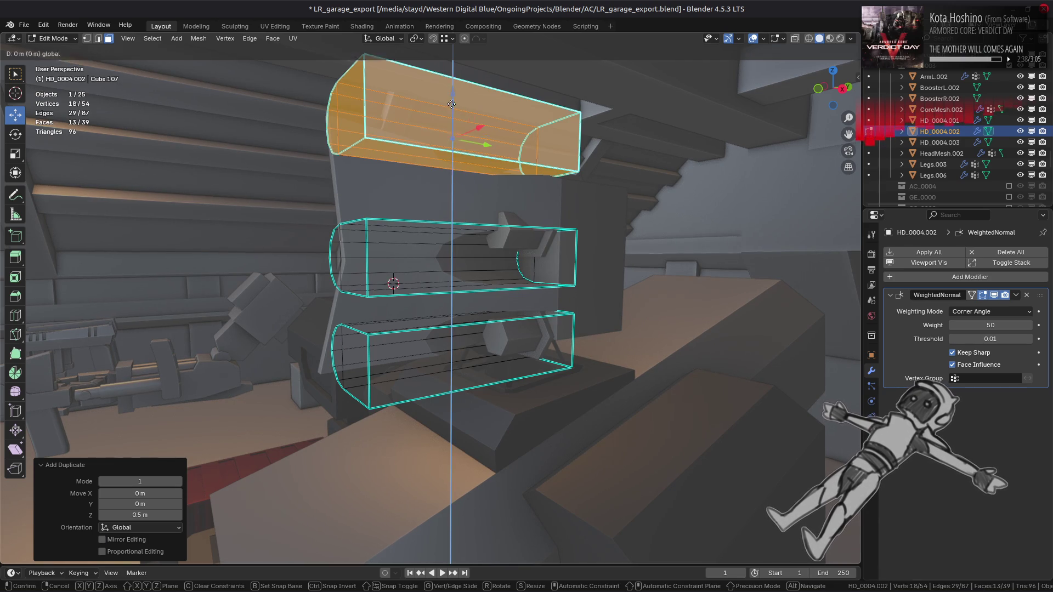
type(".125")
key("Return")
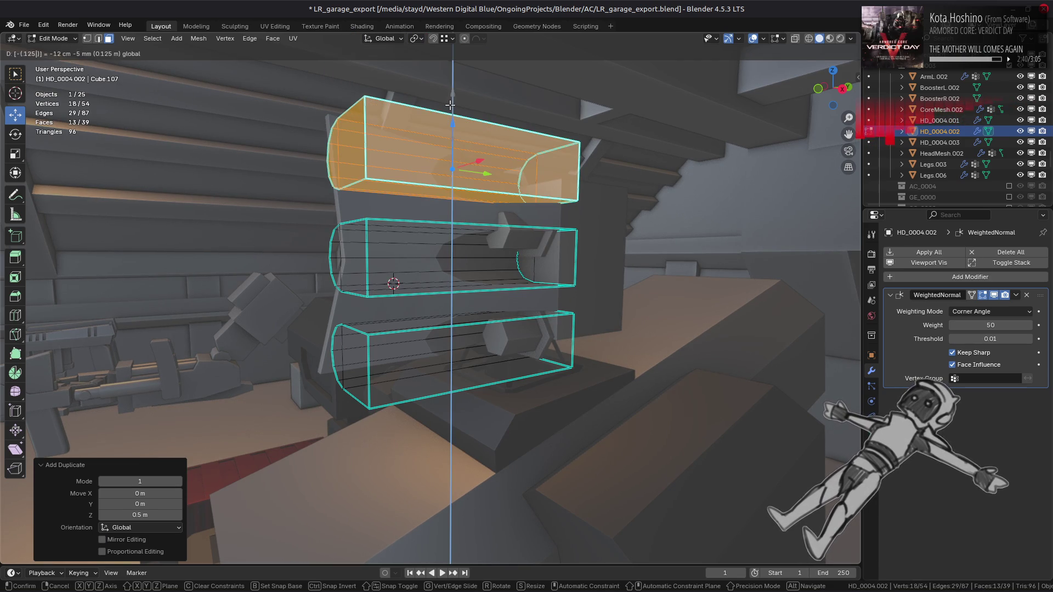
Step: Return to Object Mode and open head HD_0004.001 in Edit Mode
key("Tab")
mouse_move(451, 106)
middle_mouse_down()
mouse_move(470, 150)
mouse_move(459, 225)
mouse_move(498, 226)
mouse_move(470, 218)
mouse_move(430, 238)
mouse_move(305, 238)
mouse_move(375, 245)
mouse_move(419, 217)
middle_mouse_up()
key("alt+a")
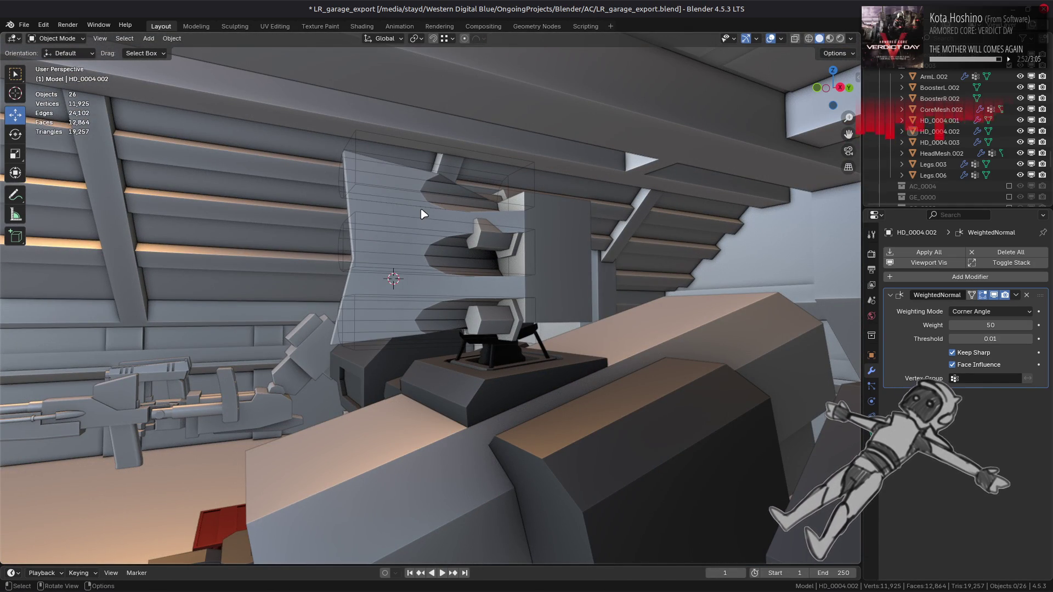
left_click(533, 208)
key("Tab")
Step: Select the head's two neighbouring top faces
mouse_move(555, 212)
middle_mouse_down()
mouse_move(521, 256)
mouse_move(523, 220)
middle_mouse_up()
left_click(518, 250)
left_click(530, 307, "shift")
left_click(530, 316, "shift")
left_click(530, 318, "shift")
middle_click_drag(530, 318, 627, 269)
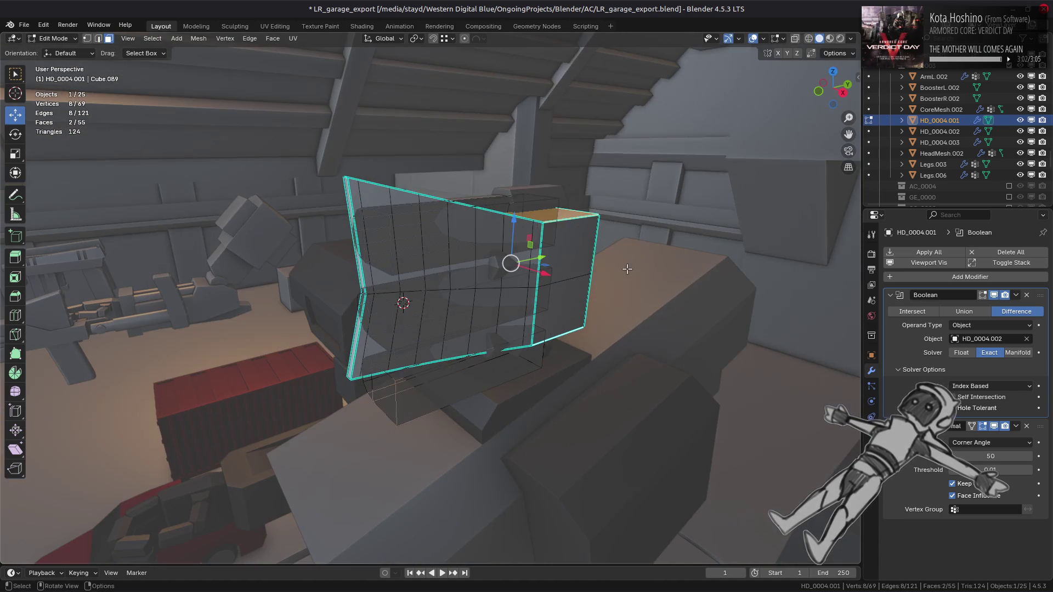
Step: Extrude the two top faces 0.25 m along their normals and return to Object Mode
key("ctrl+f")
left_click(606, 99)
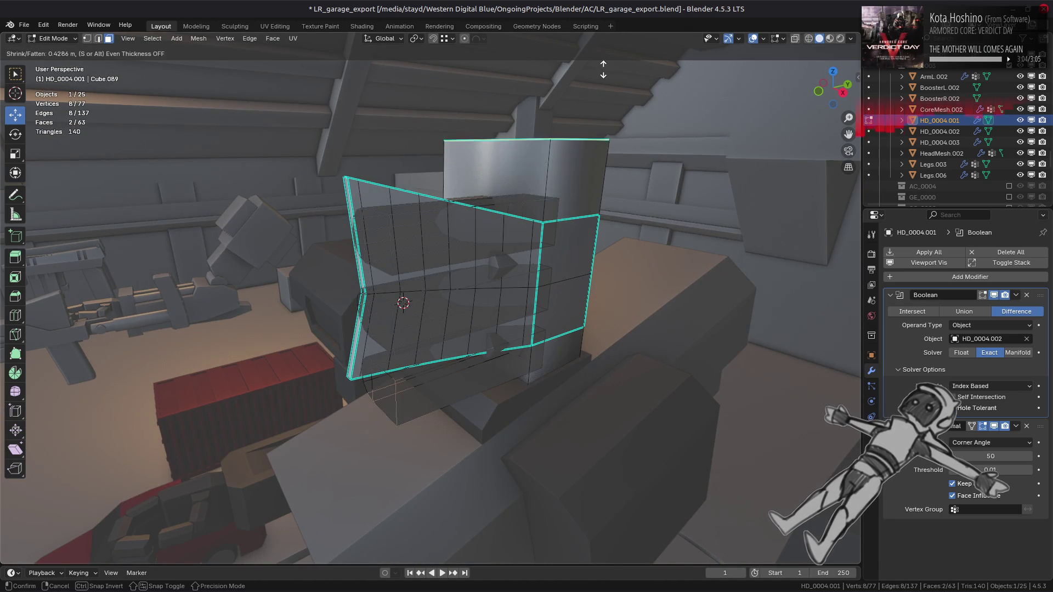
key("BackSpace")
key("Return")
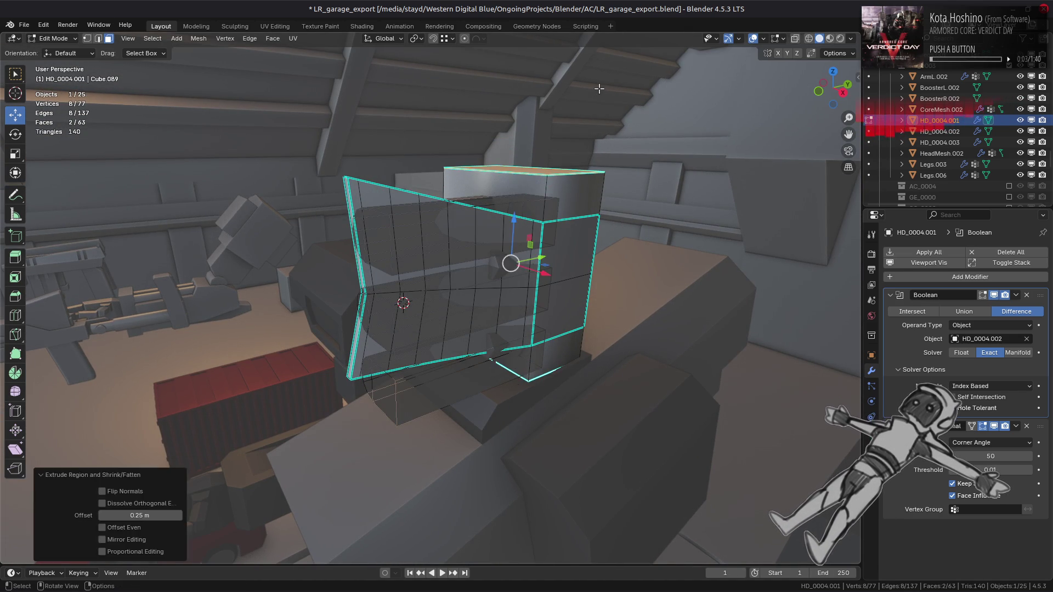
key("Tab")
mouse_move(510, 259)
middle_mouse_down()
mouse_move(513, 216)
mouse_move(555, 224)
mouse_move(454, 245)
mouse_move(442, 215)
mouse_move(557, 204)
mouse_move(555, 224)
mouse_move(583, 218)
mouse_move(505, 219)
mouse_move(515, 207)
mouse_move(519, 237)
middle_mouse_up()
key("KP_3")
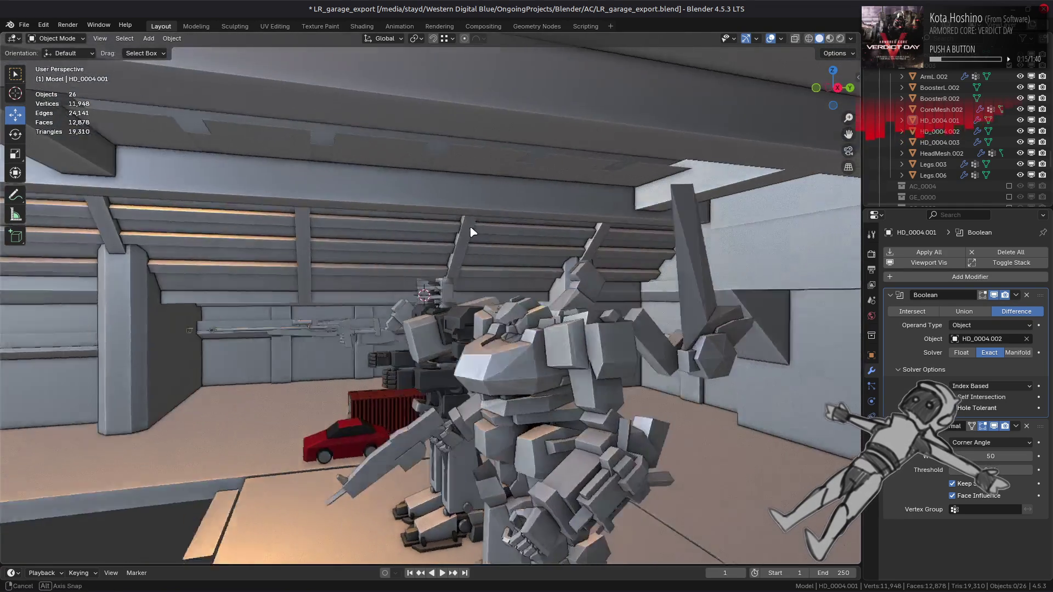
Step: Frame the head in Right Ortho, orbit back to perspective, and select cutter HD_0004.002
key("KP_5")
key("KP_5")
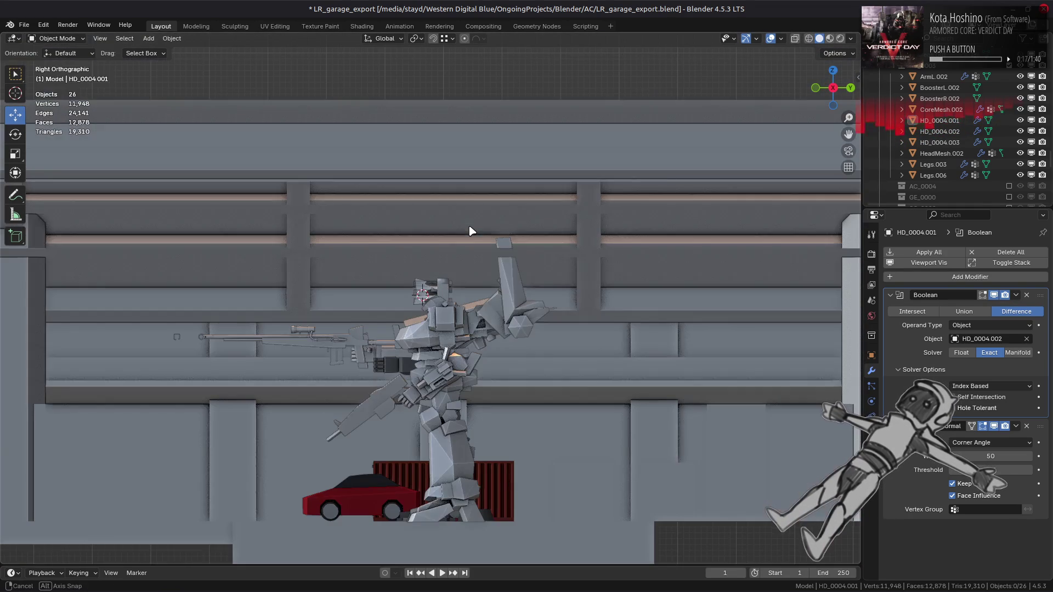
scroll(471, 231, "up", 3)
mouse_move(471, 230)
middle_mouse_down()
mouse_move(582, 227)
mouse_move(568, 233)
middle_mouse_up()
scroll(568, 233, "up", 5)
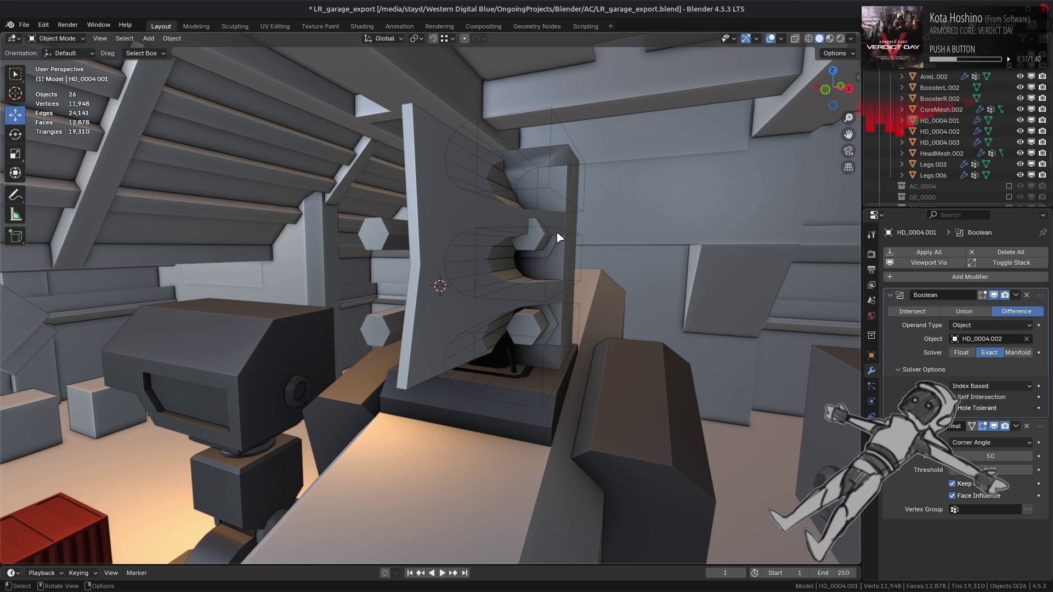
left_click(536, 181)
Step: Briefly check the cutter and head meshes in Edit Mode, then back out
key("Tab")
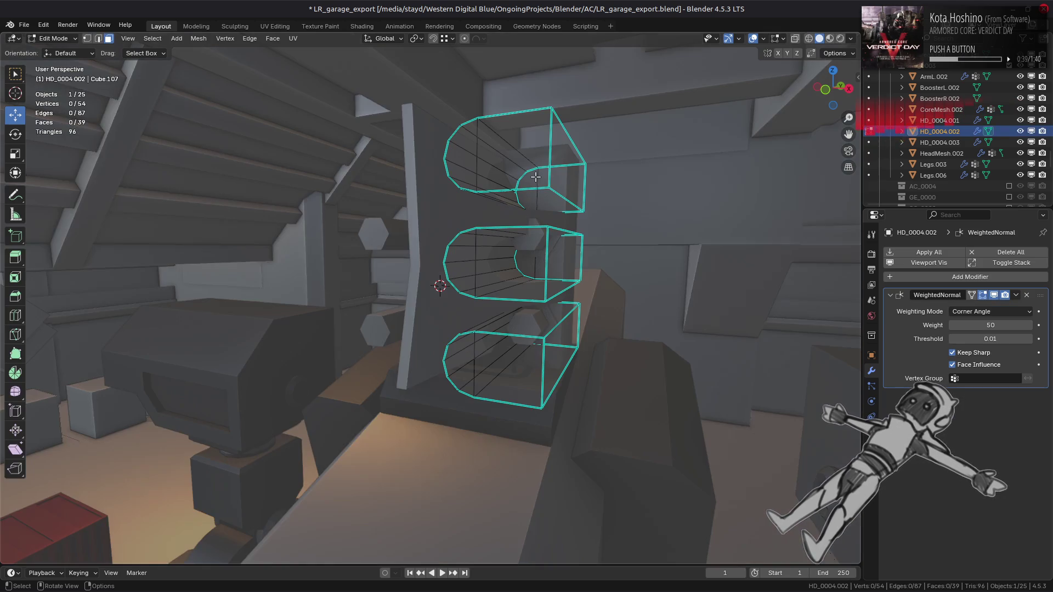
left_click(535, 178)
mouse_move(536, 177)
middle_mouse_down()
mouse_move(515, 214)
mouse_move(488, 211)
middle_mouse_up()
key("ctrl+z")
key("ctrl+z")
key("ctrl+z")
key("Tab")
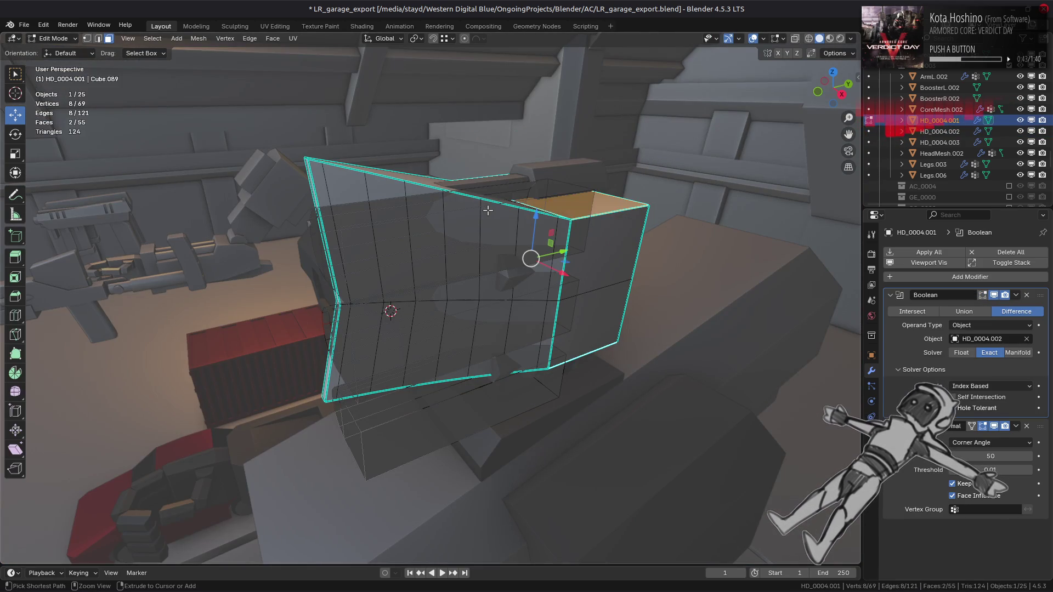
key("Tab")
middle_click_drag(490, 215, 494, 222)
key("ctrl+z")
key("ctrl+z")
Step: Lower one linked bolt 0.125 m and duplicate it 3.5 m along Z
left_click(494, 243)
key("ctrl+l")
type("gz")
type("-0.125")
key("Return")
middle_click_drag(518, 206, 463, 234)
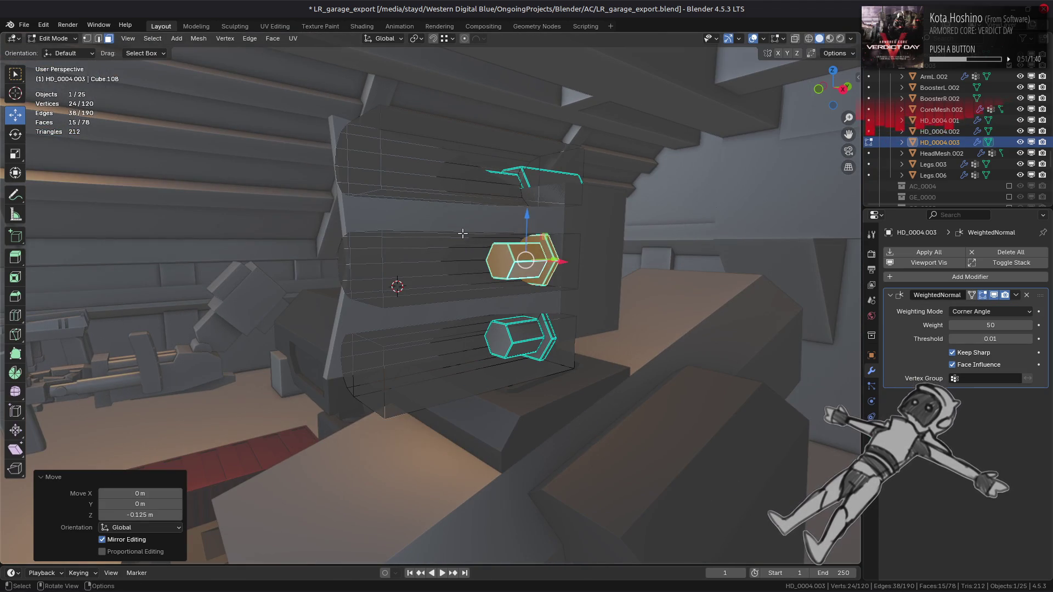
key("shift+d")
type("z")
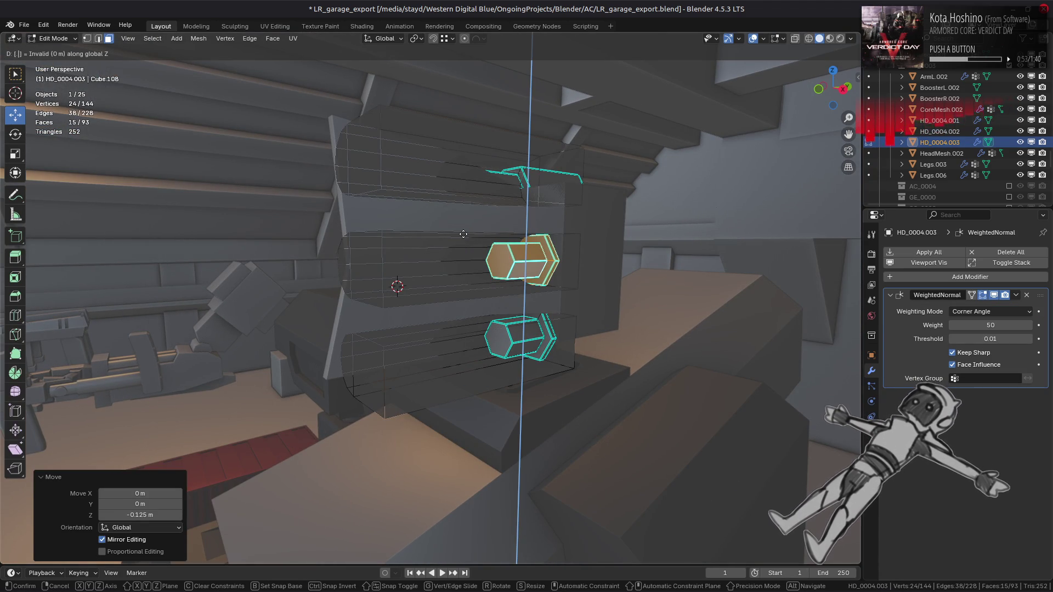
type("3")
type(".5")
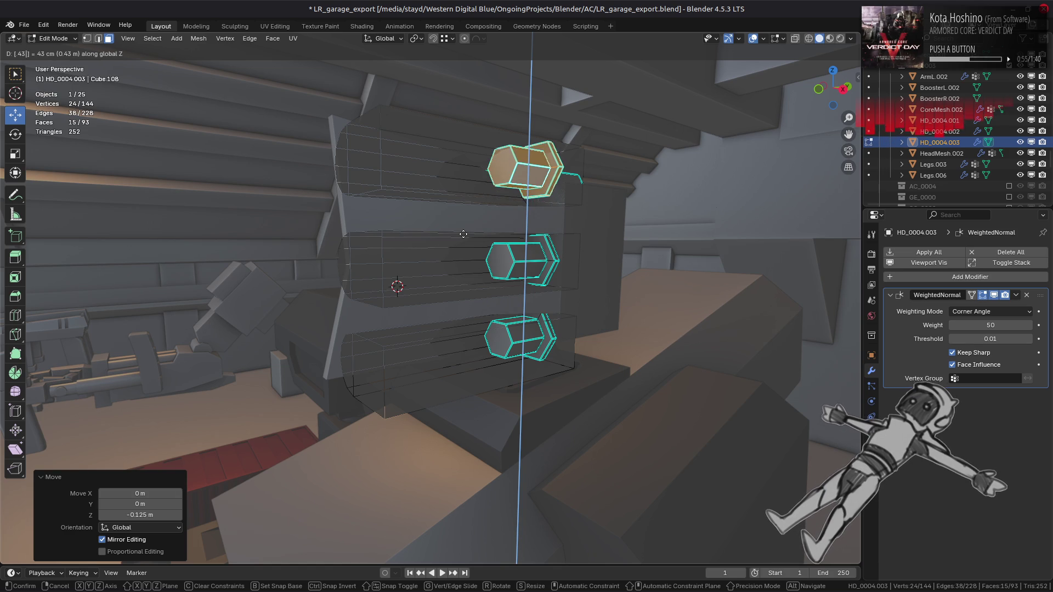
key("Return")
key("Tab")
Step: From a front view, open bolt object HD_0004.003 in Edit Mode again
key("alt+a")
mouse_move(464, 238)
middle_mouse_down()
mouse_move(470, 219)
mouse_move(430, 216)
mouse_move(535, 236)
middle_mouse_up()
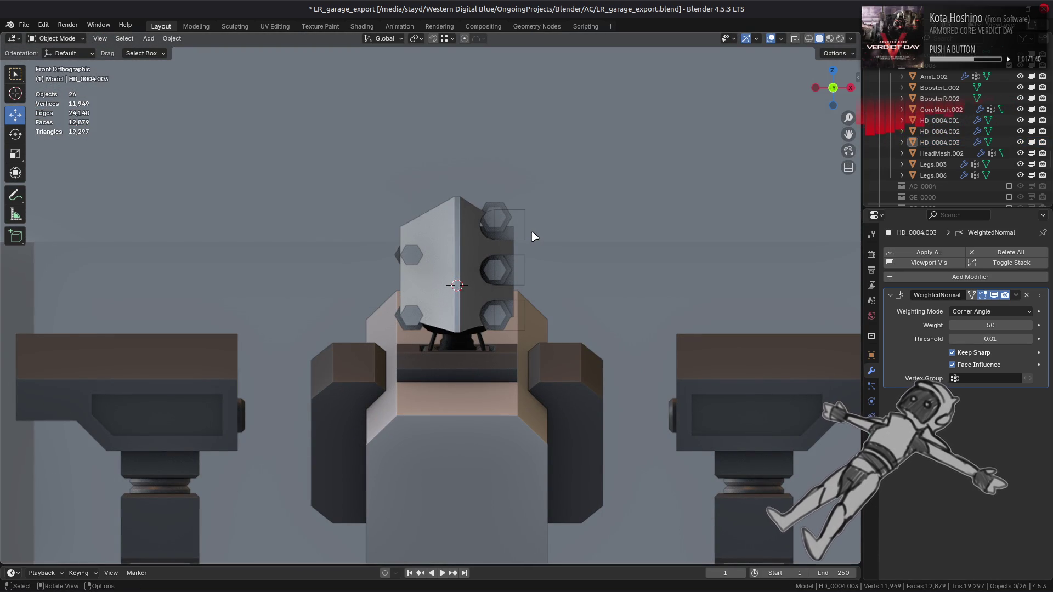
scroll(535, 237, "up", 3)
left_click(535, 237)
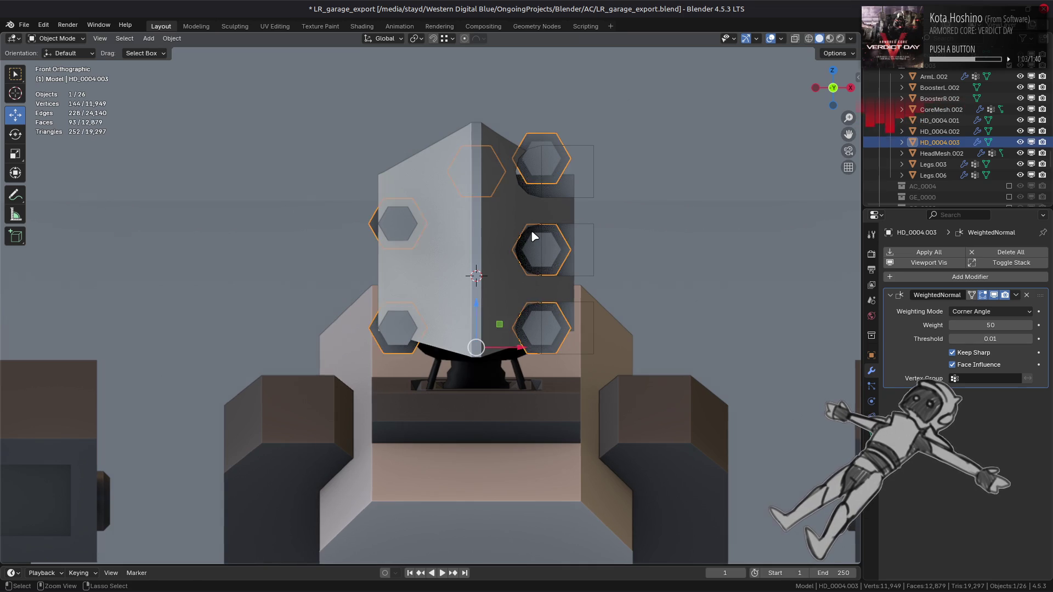
key("Tab")
Step: Select the top-right bolt, move it, and place a copy 0.5 m higher
key("l")
left_click_drag(542, 123, 547, 214)
key("shift+d")
key("z")
key("Escape")
type("gz")
type("0.5")
key("Return")
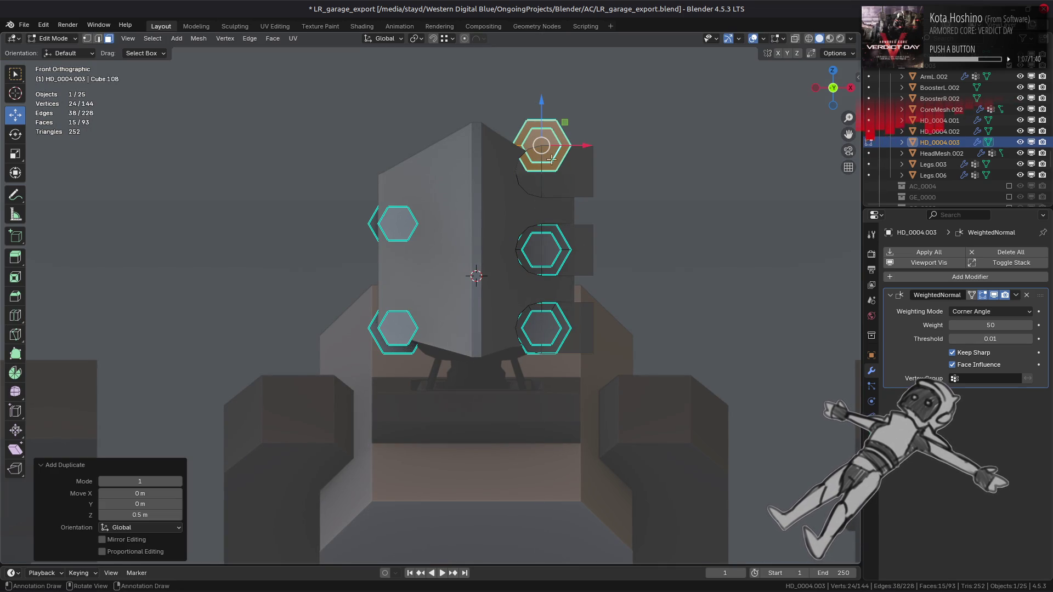
Step: Lower the top bolt 0.125 m along Z and return to Object Mode
key("g")
key("z")
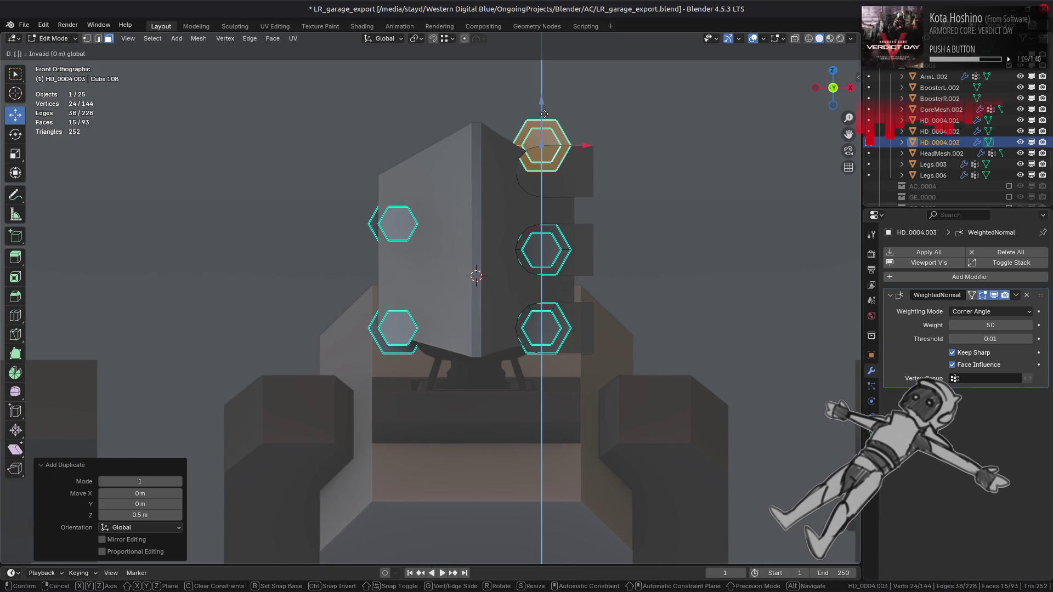
type("-0.125")
key("Return")
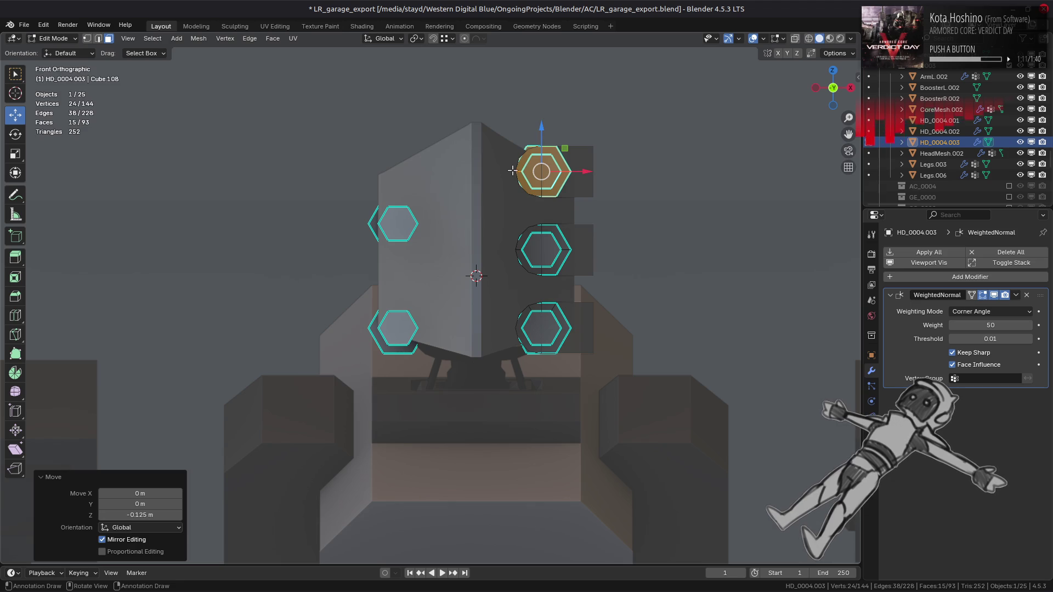
key("alt+a")
key("Tab")
Step: Orbit around the head to check the three bolts sit in their recesses
middle_click_drag(514, 171, 416, 185)
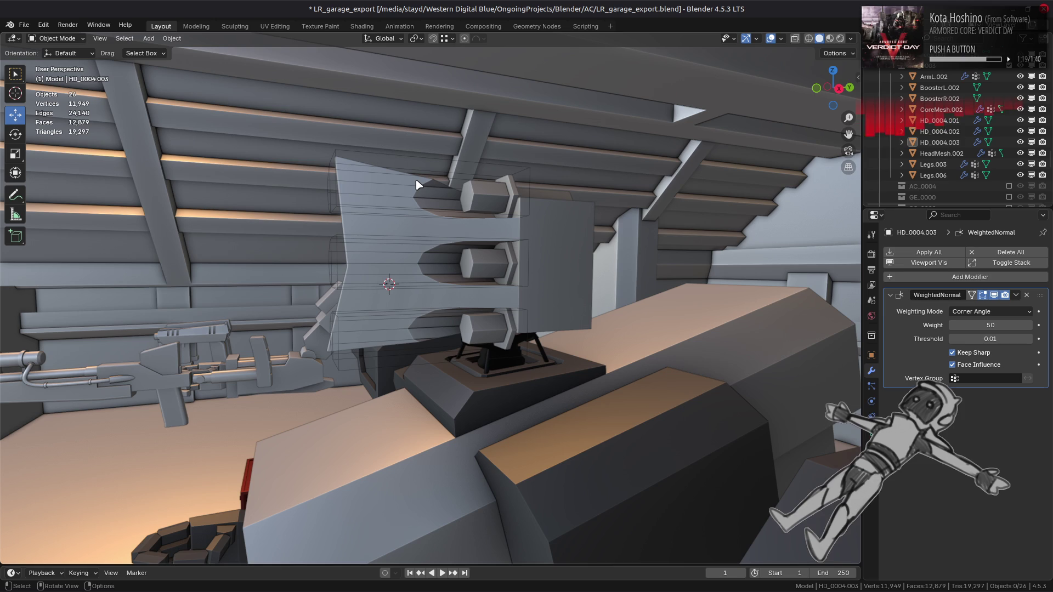
middle_click_drag(418, 182, 505, 184)
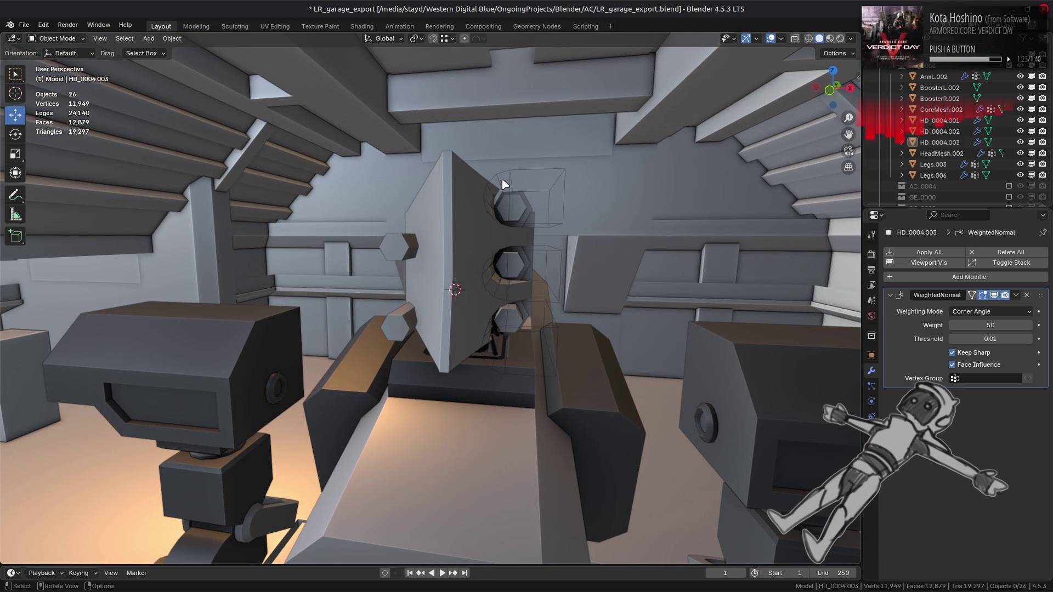
scroll(505, 185, "down", 2)
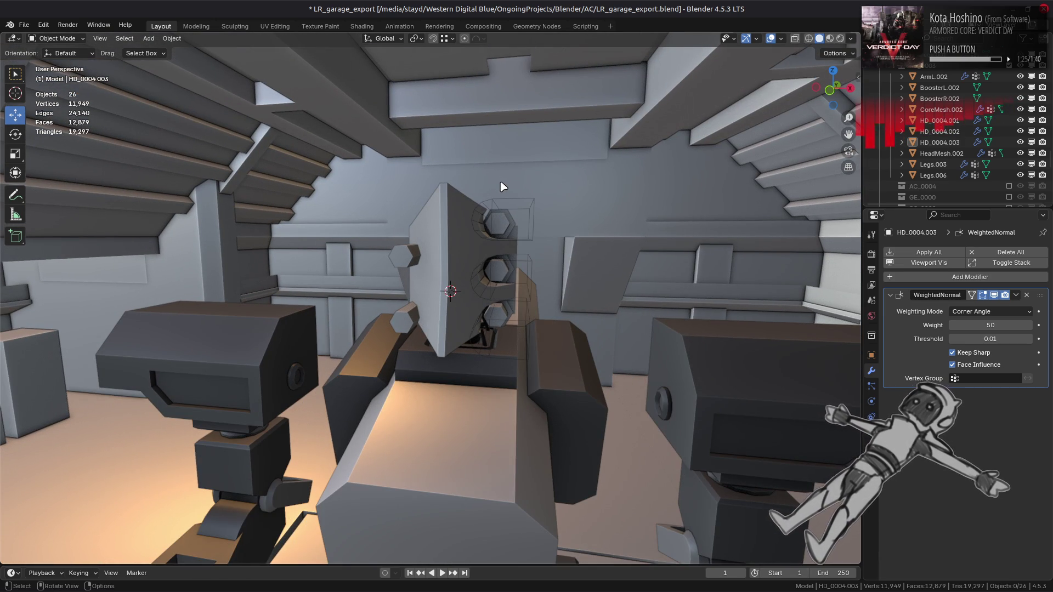
mouse_move(503, 188)
middle_mouse_down()
mouse_move(634, 278)
mouse_move(576, 290)
mouse_move(568, 275)
middle_mouse_up()
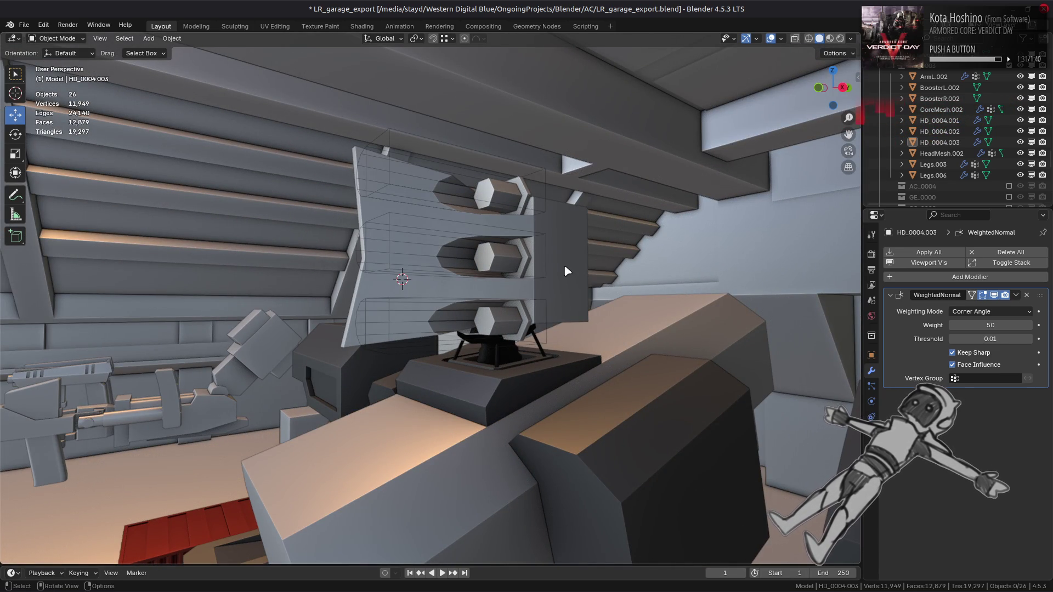
mouse_move(568, 271)
middle_mouse_down()
mouse_move(616, 287)
mouse_move(531, 222)
middle_mouse_up()
Step: Shrink the whole cutter HD_0004.002 mesh to half size and inspect the recesses
left_click(530, 220)
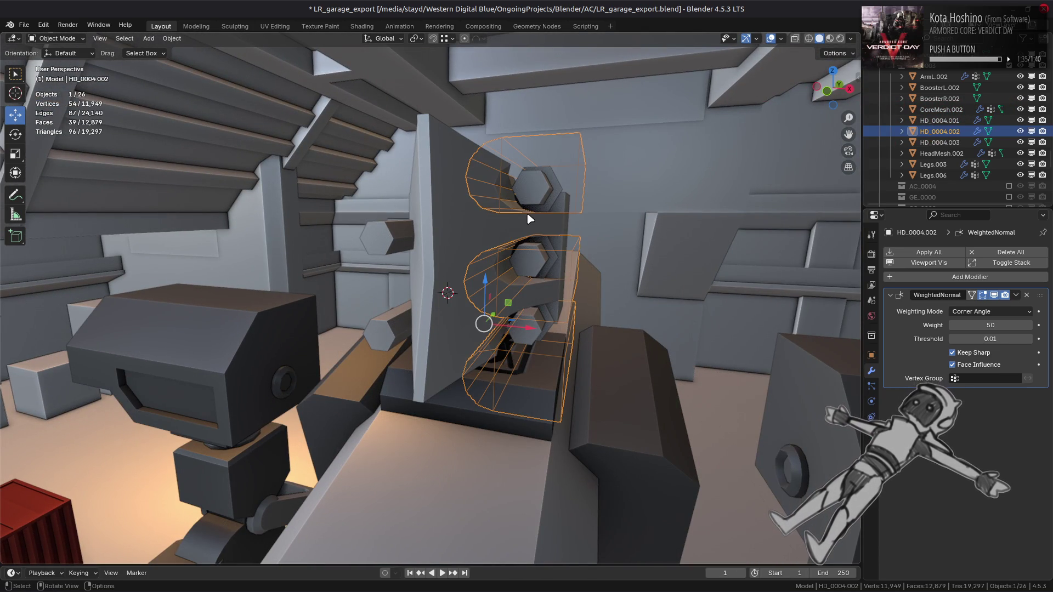
key("Tab")
key("a")
key("s")
key("2")
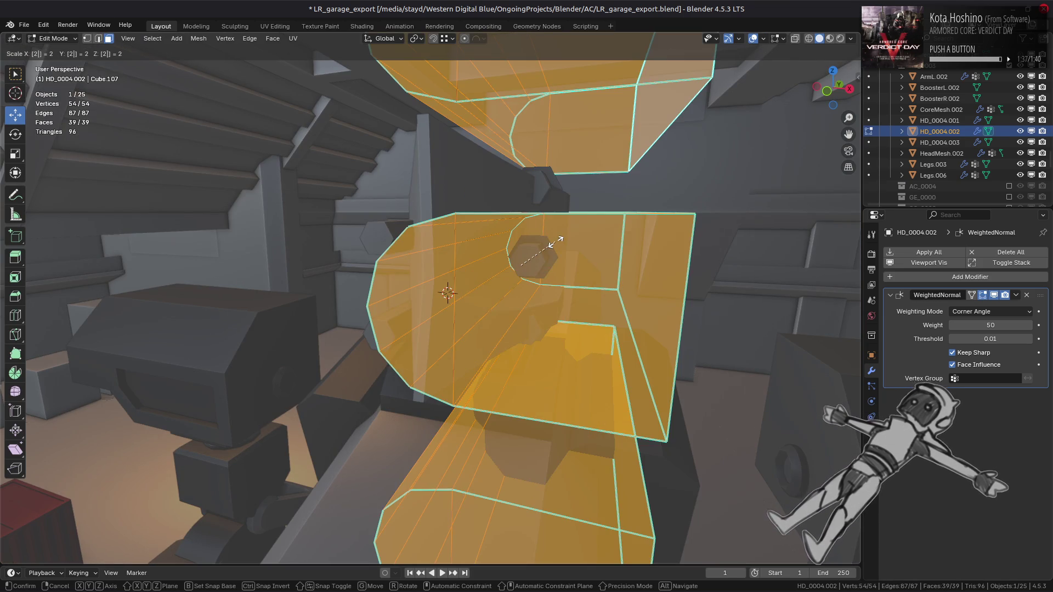
key("slash")
key("Return")
key("Tab")
mouse_move(556, 241)
middle_mouse_down()
mouse_move(577, 252)
mouse_move(531, 260)
middle_mouse_up()
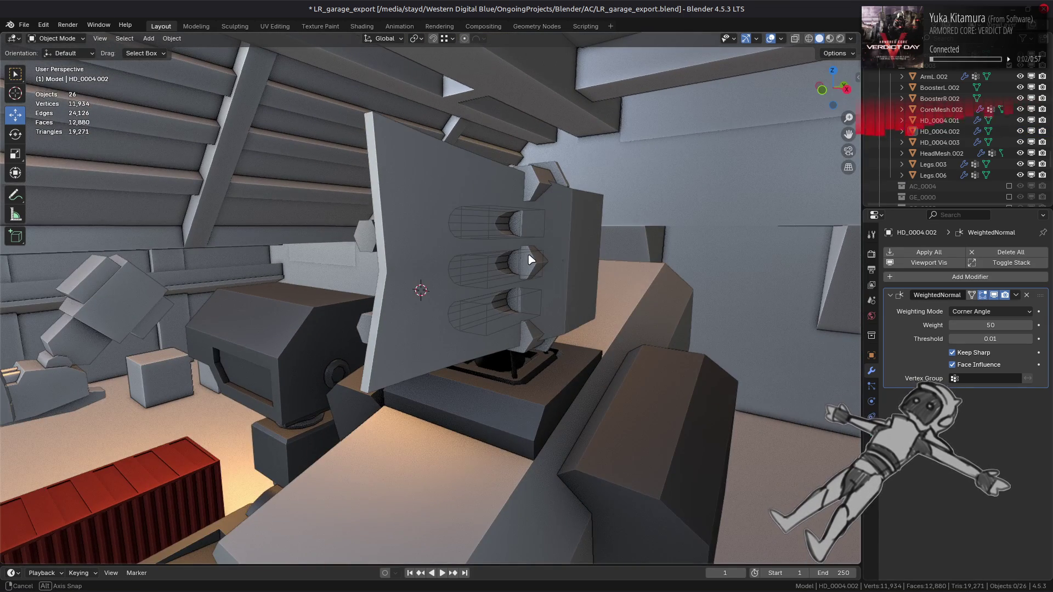
Step: Undo the half-size shrink and scale the cutter mesh to 0.75 instead
left_click(531, 260)
key("Tab")
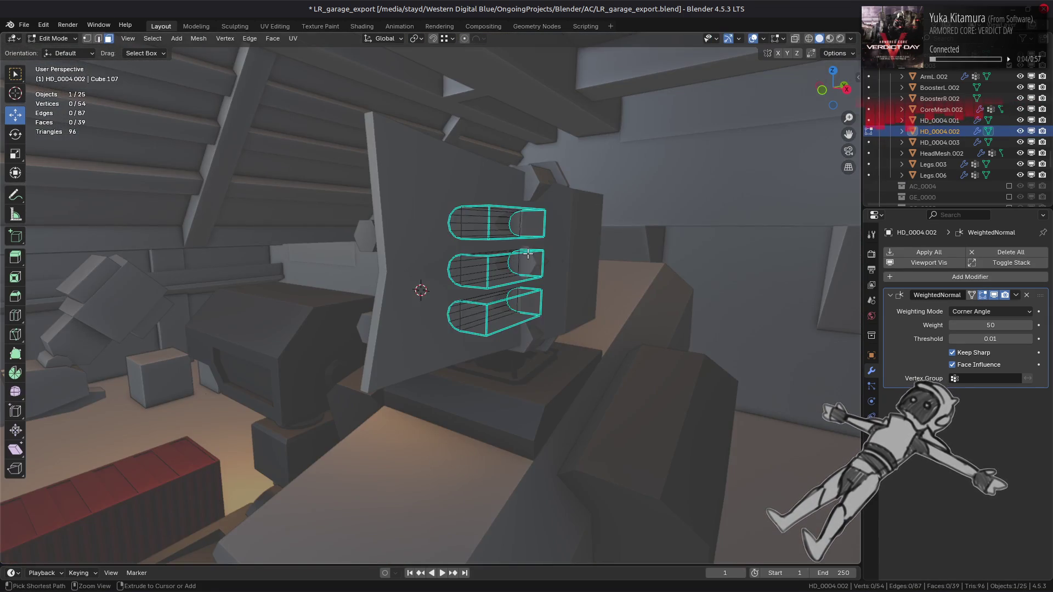
key("ctrl+z")
key("ctrl+z")
key("ctrl+z")
type("s.75")
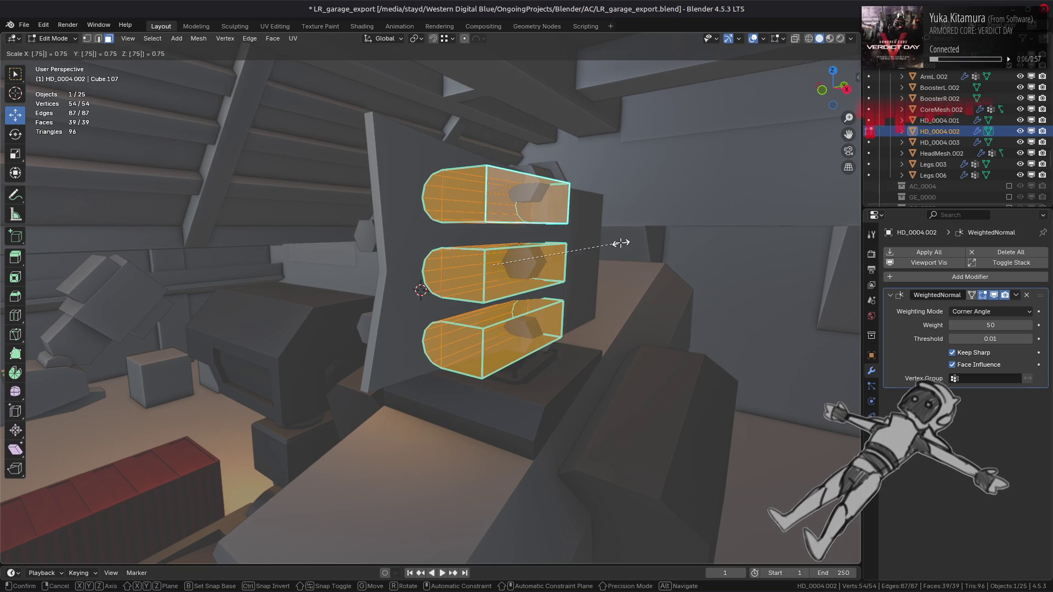
key("Return")
Step: Double the cutter's size in Right Ortho view with X-ray, then return to Object Mode
key("KP_3")
key("alt+z")
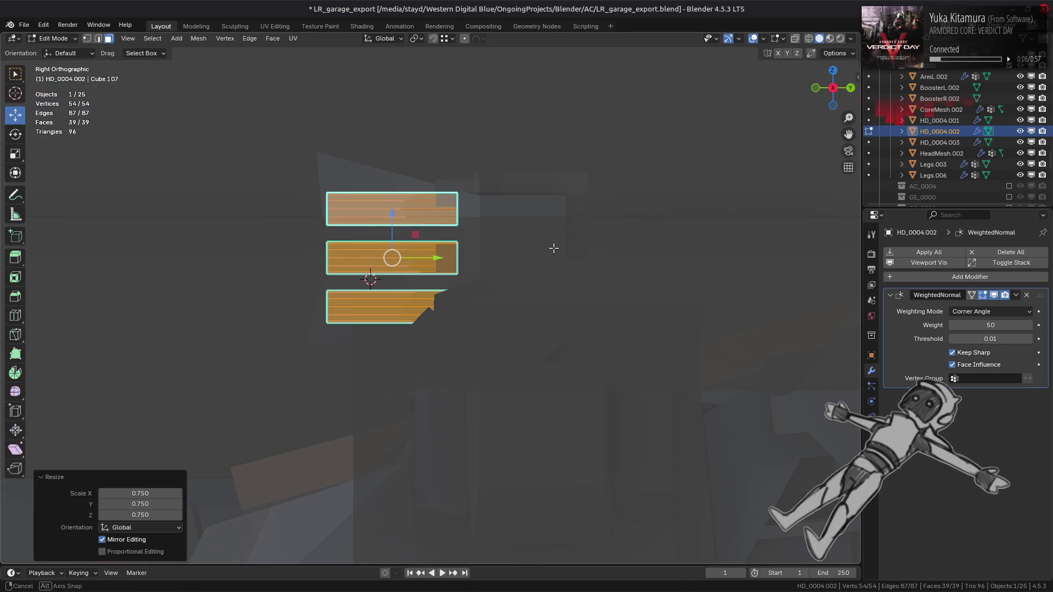
type("s2")
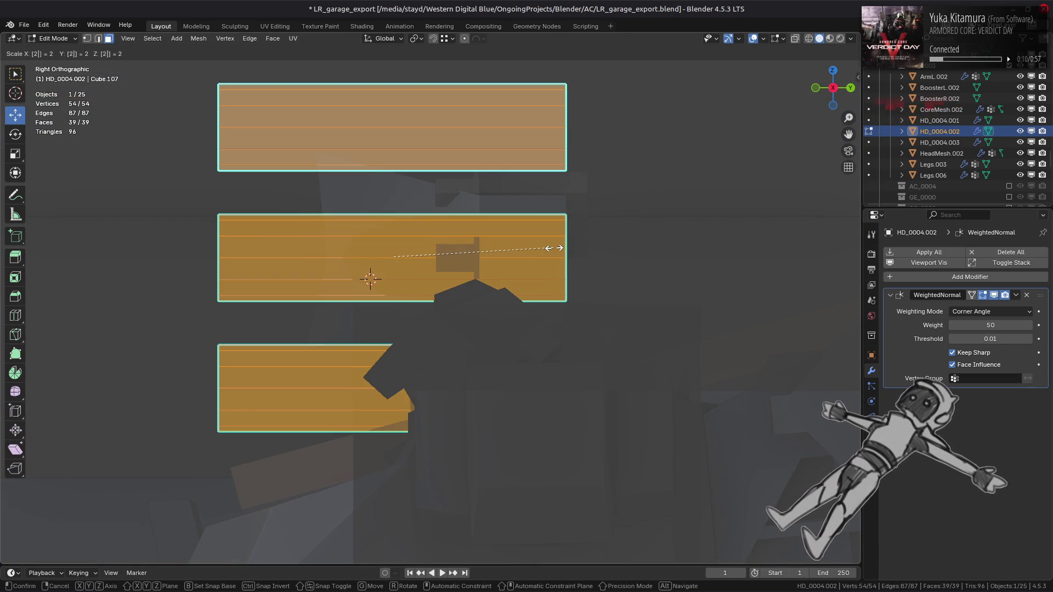
key("Return")
type("s3")
key("Escape")
key("Tab")
key("alt+z")
mouse_move(553, 247)
middle_mouse_down()
mouse_move(619, 256)
mouse_move(618, 266)
middle_mouse_up()
Step: Slide the cutter mesh about 0.17 m along Y to lengthen the recesses around the bolts
key("alt+a")
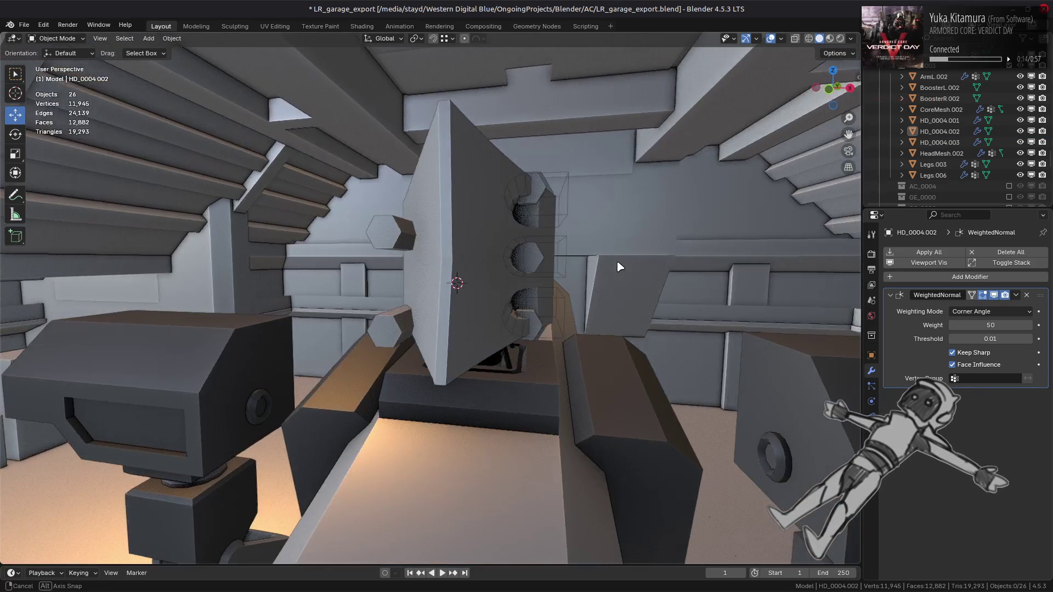
key("KP_1")
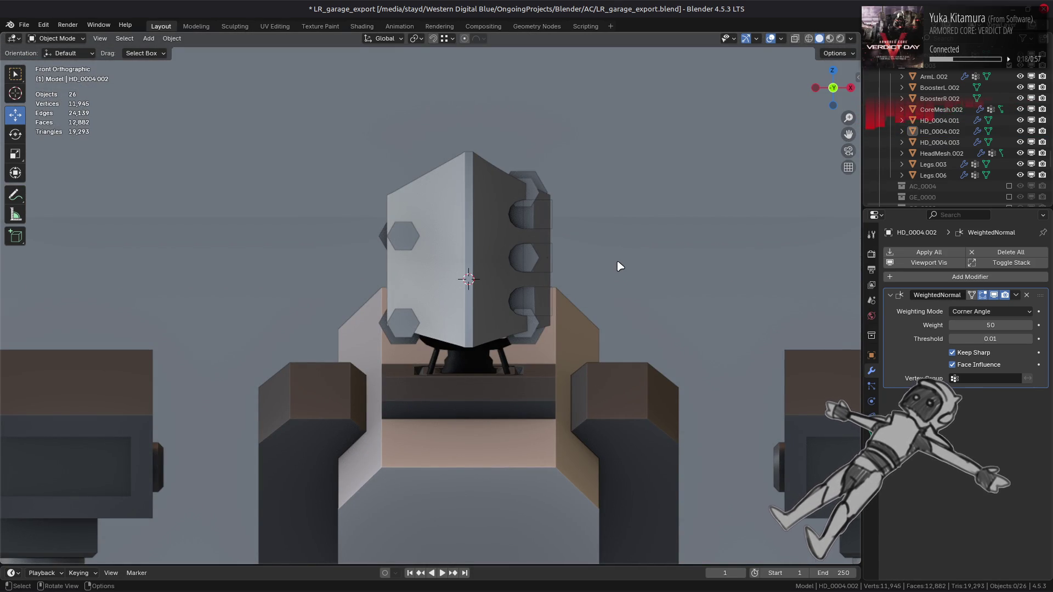
middle_click_drag(618, 266, 516, 295)
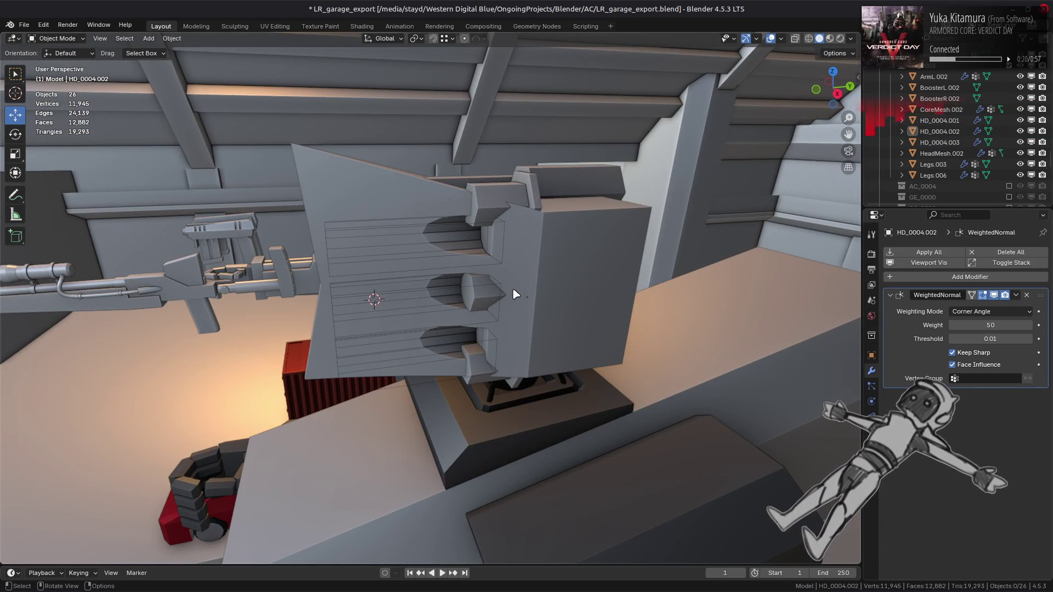
left_click(507, 295)
key("Tab")
key("a")
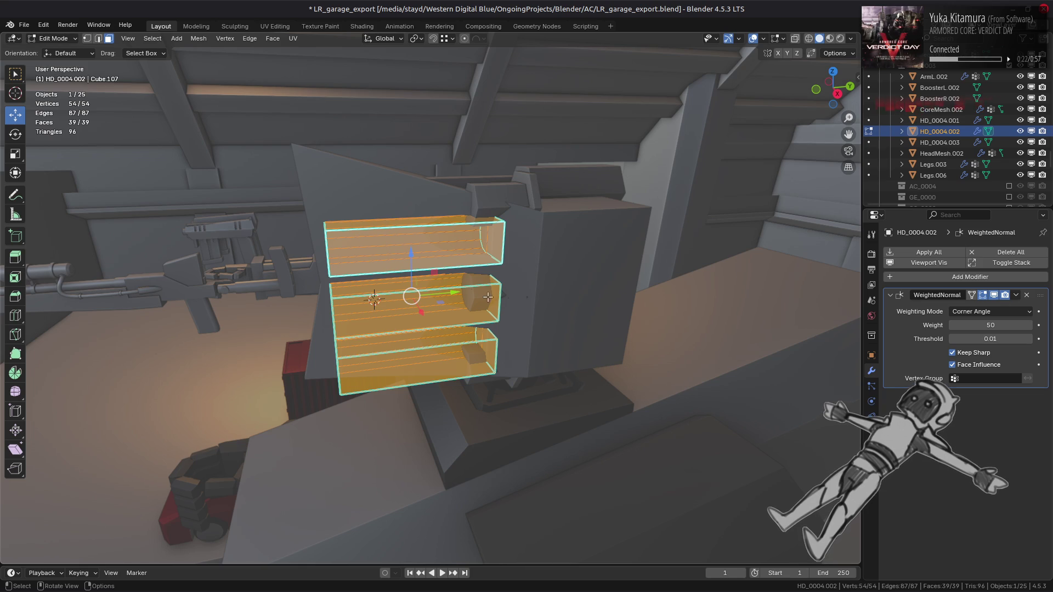
left_click_drag(459, 293, 551, 221)
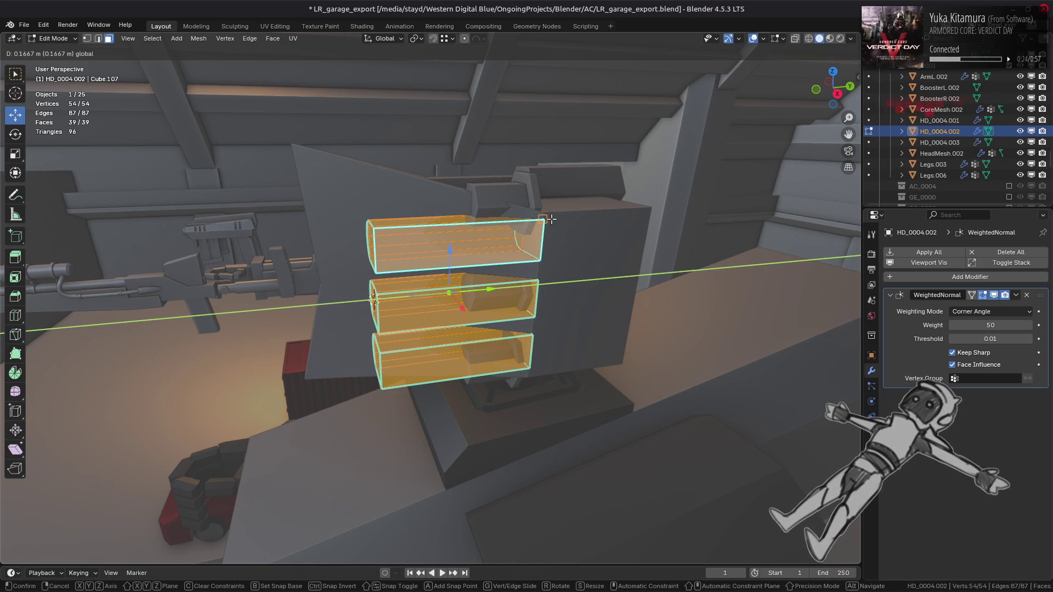
key("Tab")
mouse_move(551, 221)
middle_mouse_down()
mouse_move(581, 296)
mouse_move(505, 305)
middle_mouse_up()
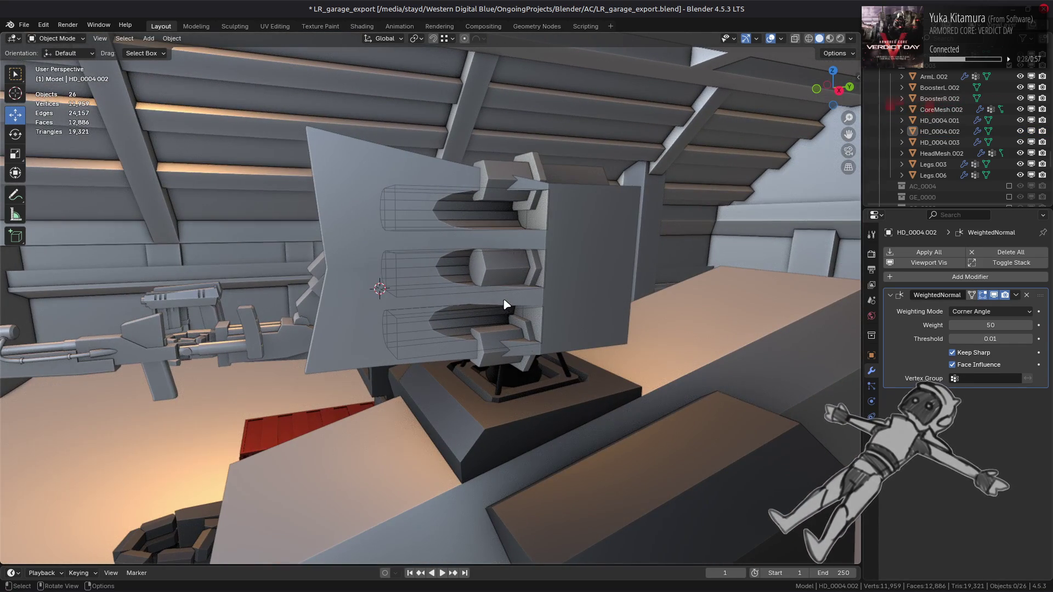
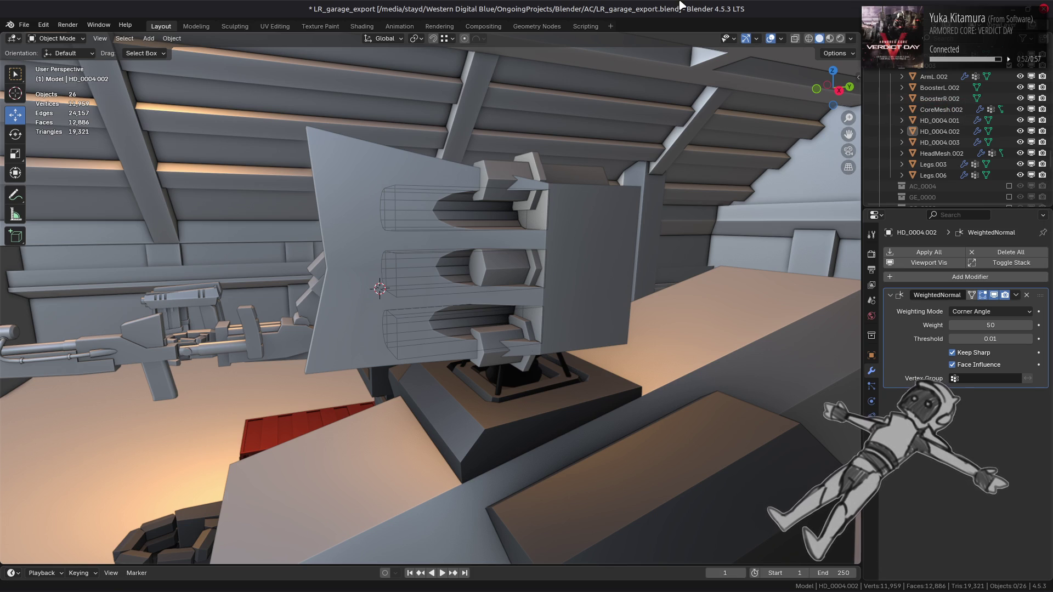
Step: Shrink the middle hexagonal missile on HD_0004.003 to a third of its size
scroll(507, 258, "up", 1)
left_click(508, 259)
key("Tab")
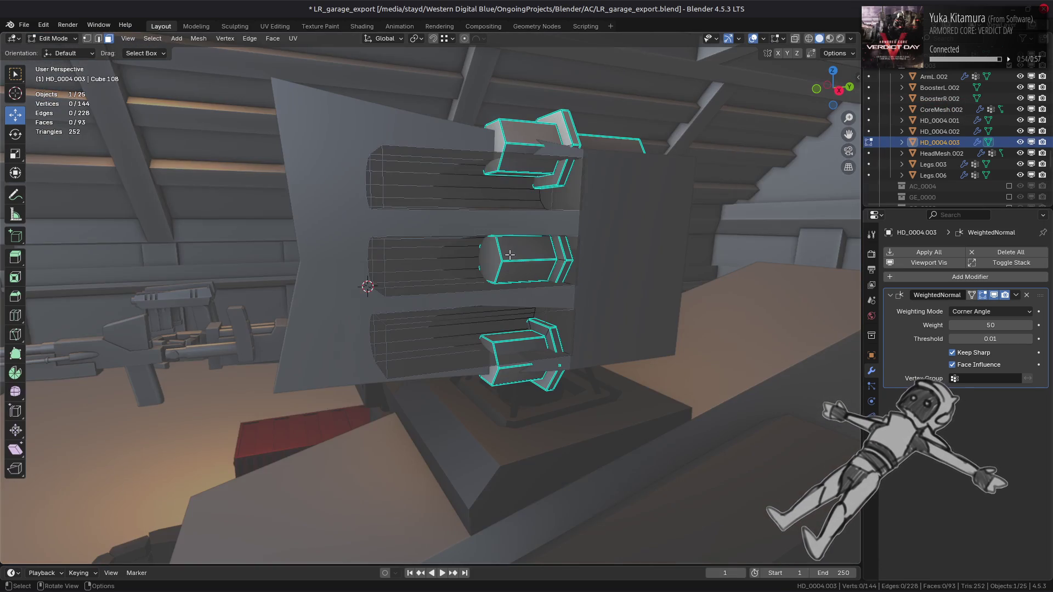
left_click(529, 246)
key("ctrl+l")
key("KP_Decimal")
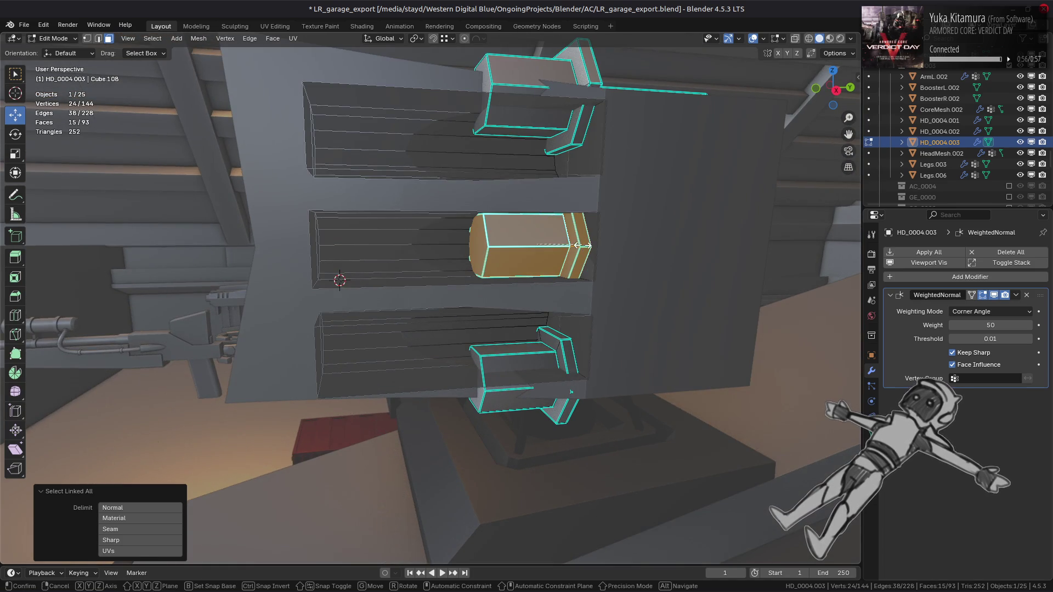
type("s2")
key("Return")
type("s3")
key("slash")
key("Return")
Step: Nudge the middle missile slightly along the Y axis within its slot
middle_click_drag(582, 245, 549, 278)
key("g")
key("y")
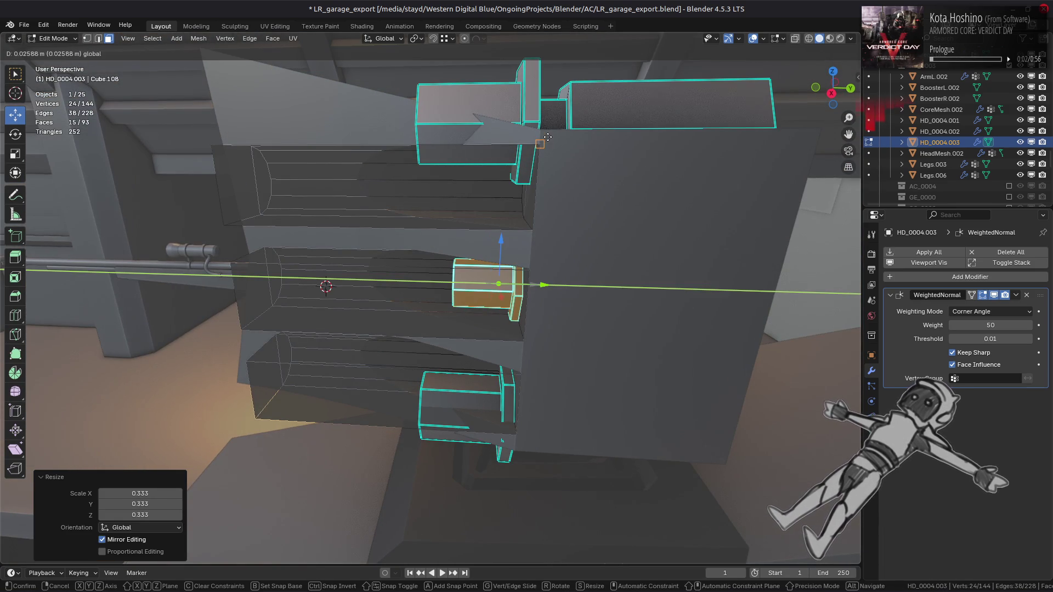
key("Return")
scroll(551, 133, "down", 3)
mouse_move(551, 133)
middle_mouse_down()
mouse_move(562, 230)
mouse_move(551, 232)
mouse_move(574, 218)
middle_mouse_up()
key("Tab")
Step: Return the hexagonal missile's X slide to zero offset
scroll(563, 235, "up", 1)
scroll(546, 232, "up", 3)
key("Tab")
key("ctrl+l")
left_click_drag(574, 217, 591, 220)
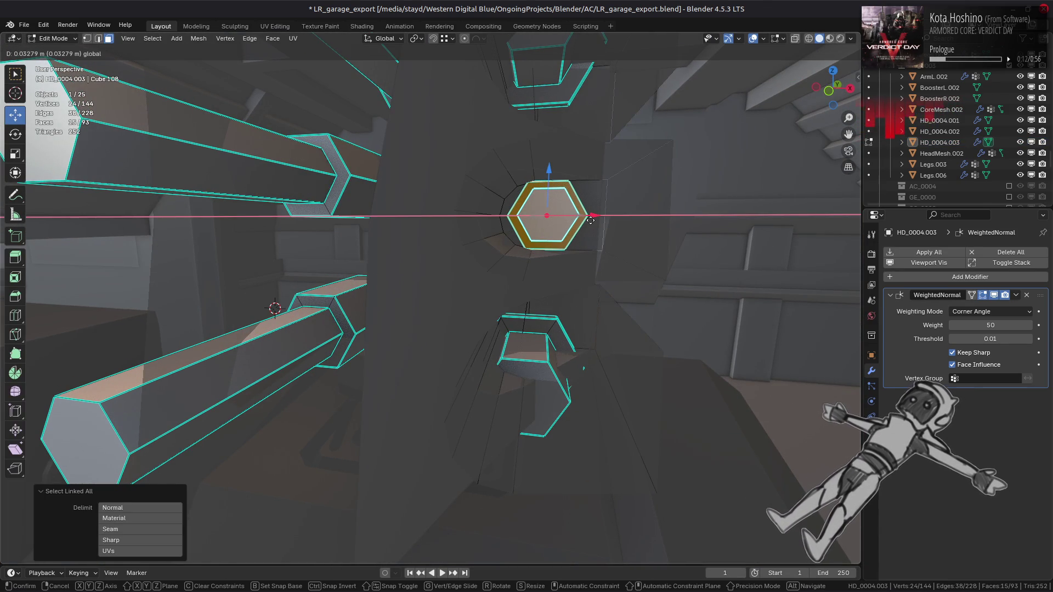
type("0")
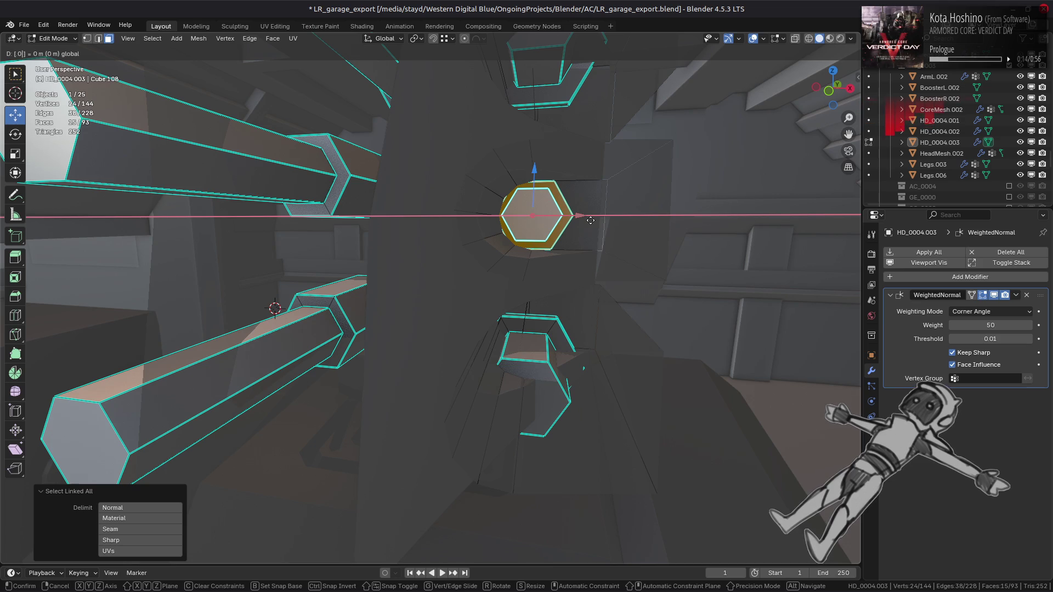
key("Return")
key("Tab")
scroll(571, 247, "down", 5)
middle_click_drag(576, 248, 574, 248)
scroll(522, 266, "up", 3)
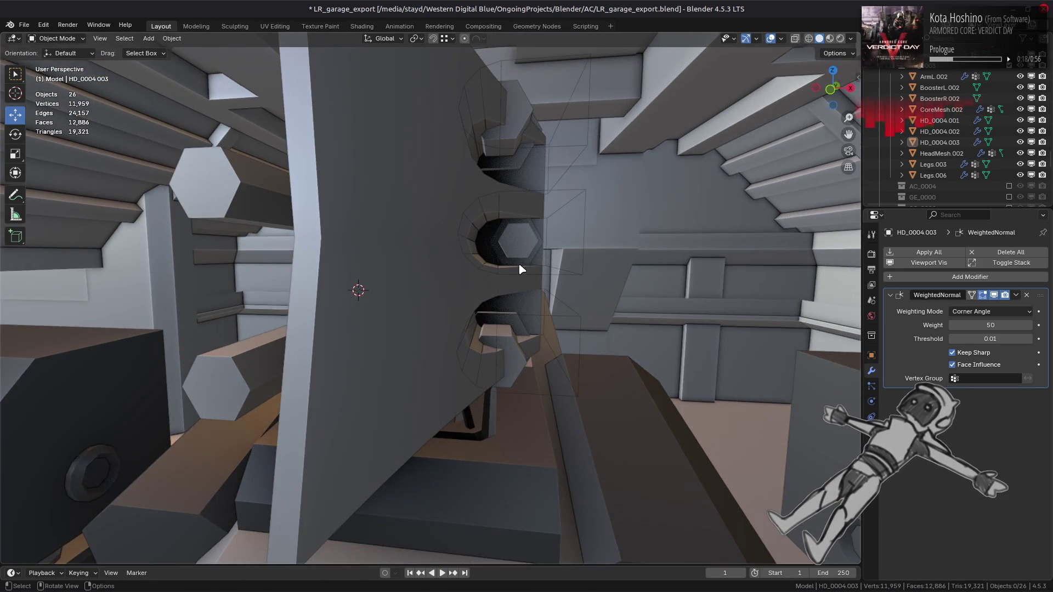
middle_click_drag(522, 268, 512, 271)
Step: Move the middle slot cutter of HD_0004.002 0.03125 m along X
left_click(484, 281)
key("Tab")
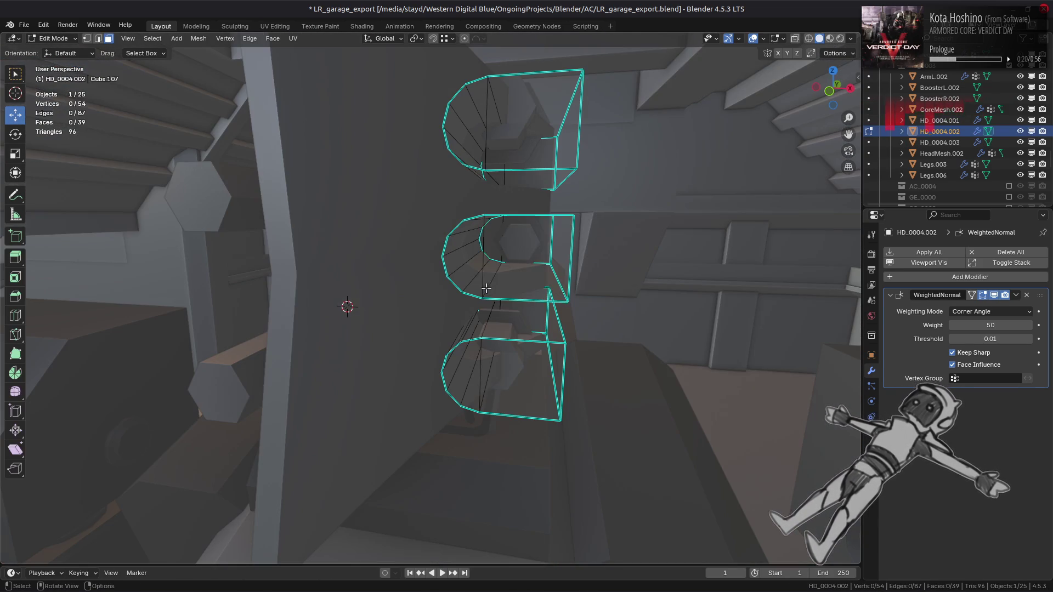
left_click(486, 288)
key("ctrl+l")
type("gx")
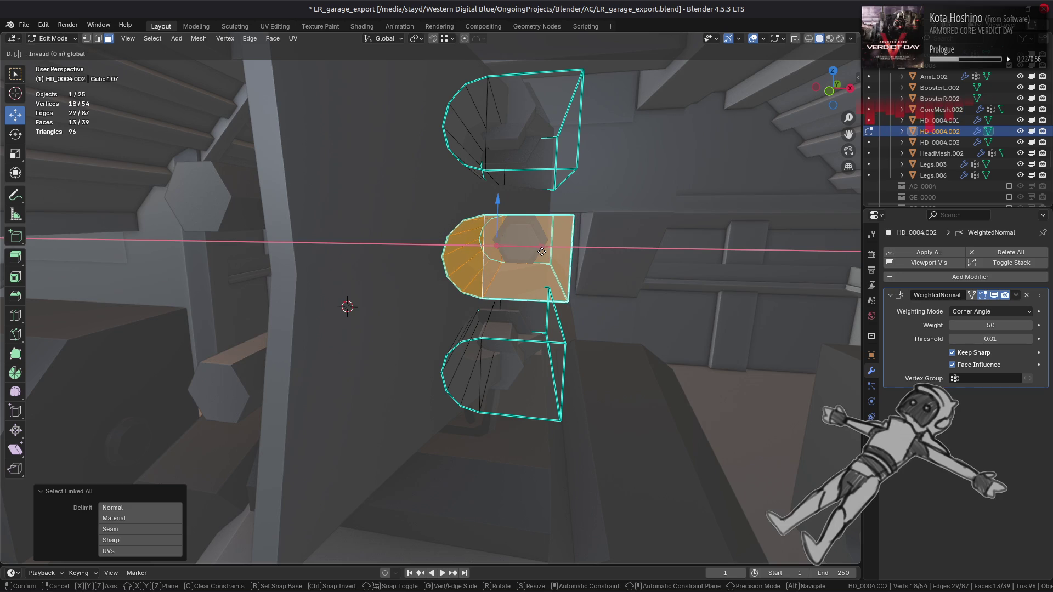
type(".03125")
key("Return")
key("Tab")
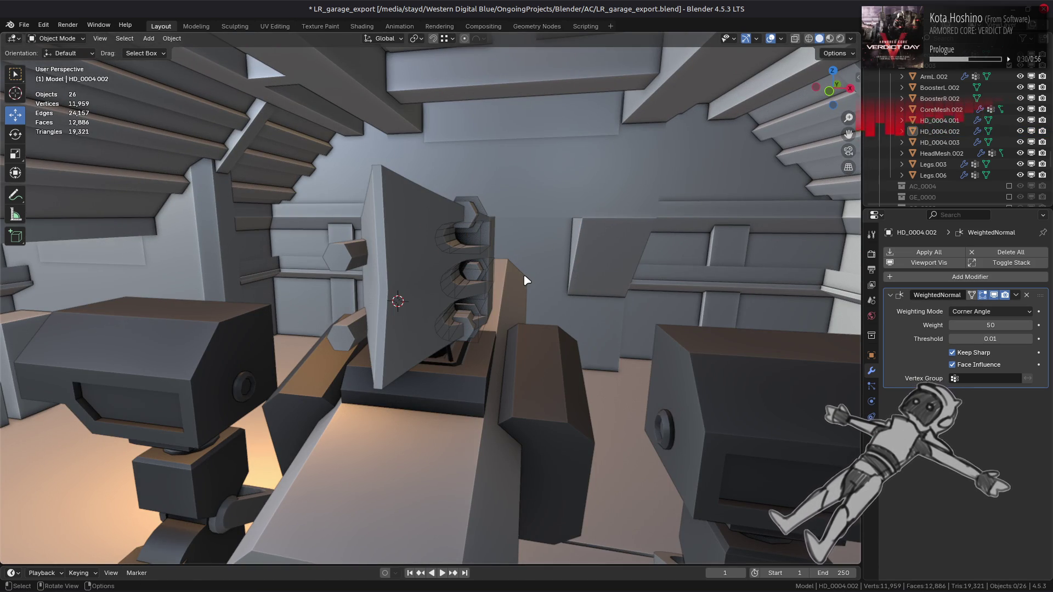
Step: Hide the slot cutter HD_0004.002 in the Outliner
mouse_move(525, 281)
middle_mouse_down()
mouse_move(423, 271)
mouse_move(480, 272)
middle_mouse_up()
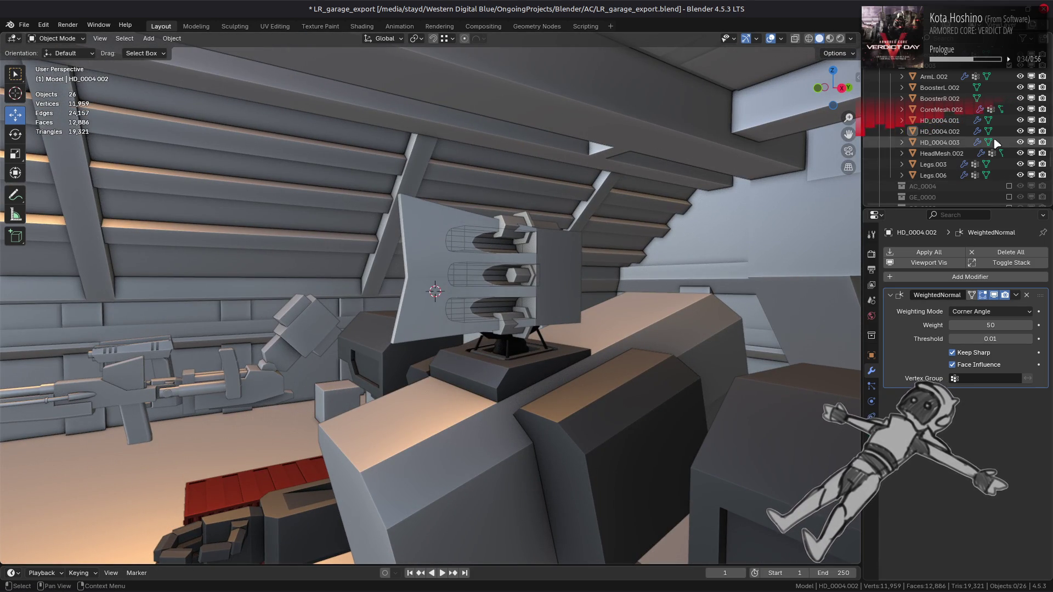
left_click(1020, 131)
middle_click_drag(658, 230, 628, 233)
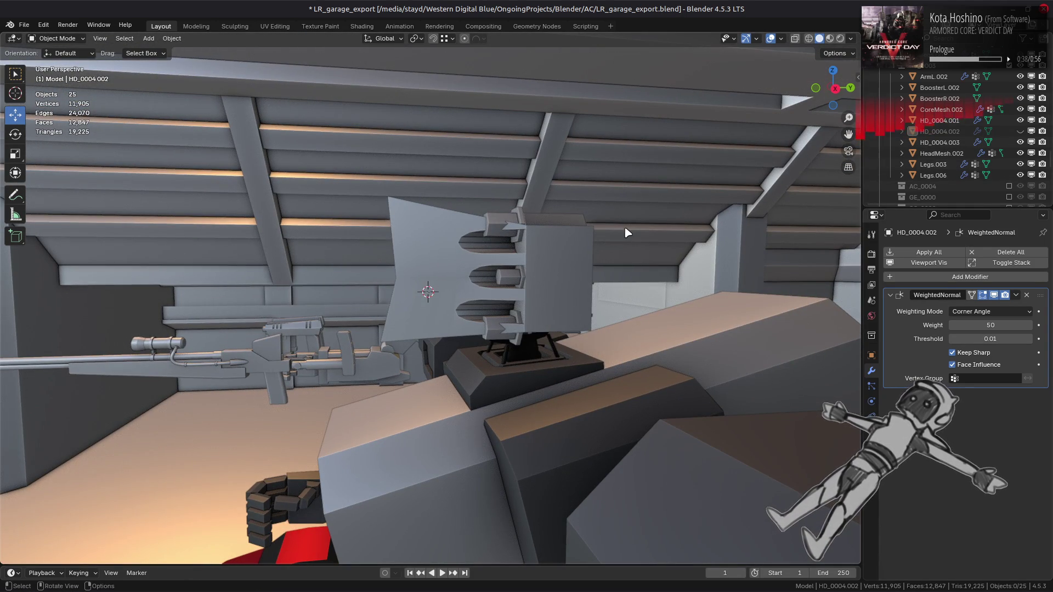
scroll(628, 233, "up", 1)
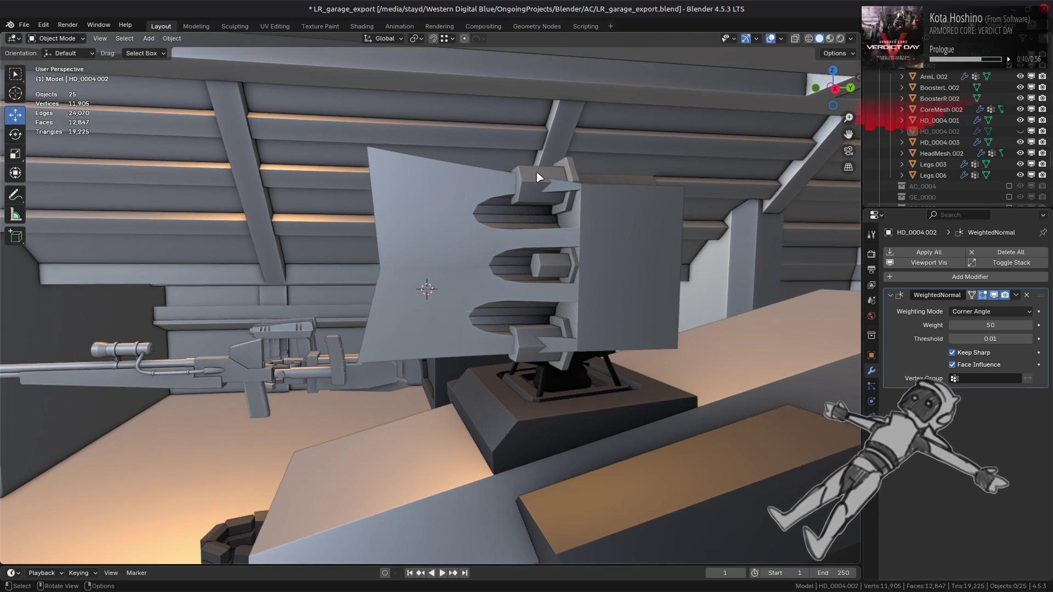
Step: Delete the top and bottom missiles from HD_0004.003
left_click(537, 176)
key("Tab")
left_click(539, 179)
left_click(540, 331, "shift")
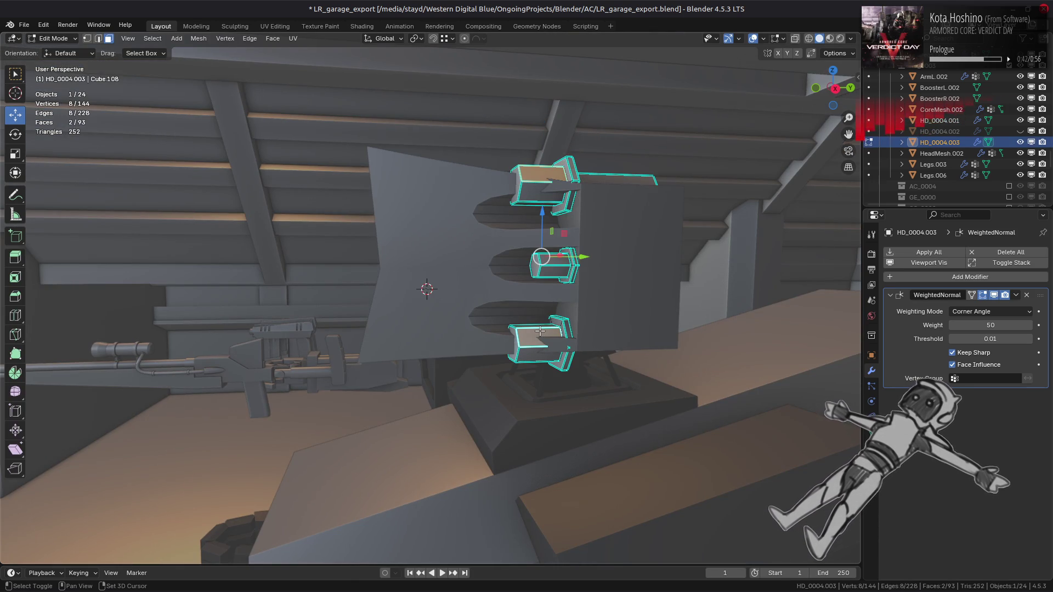
key("ctrl+l")
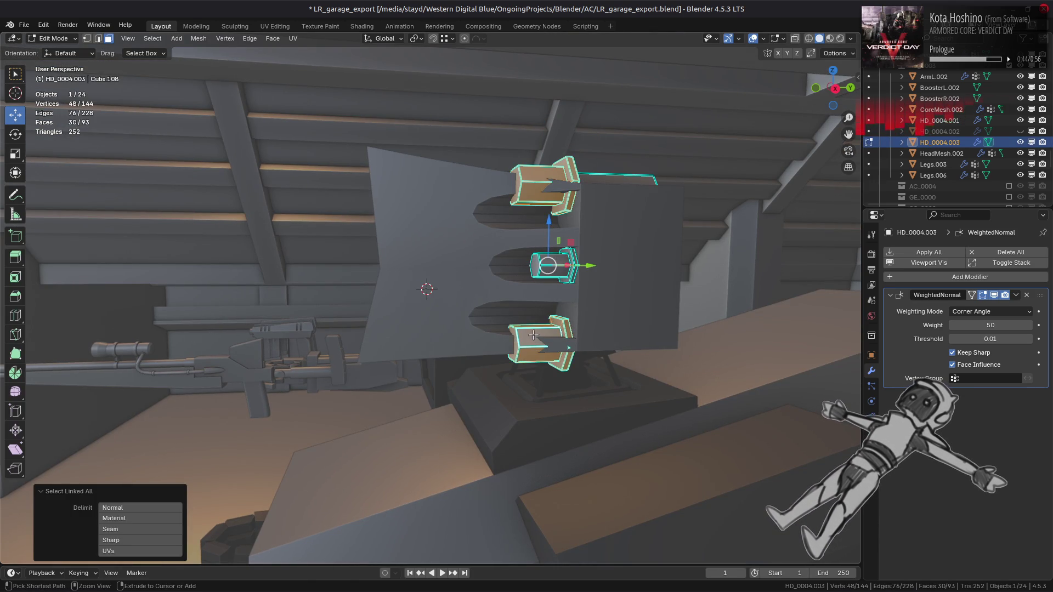
key("ctrl+f")
left_click(515, 503)
Step: Duplicate the middle missile 0.25 m up along Z into the top slot
left_click(555, 267)
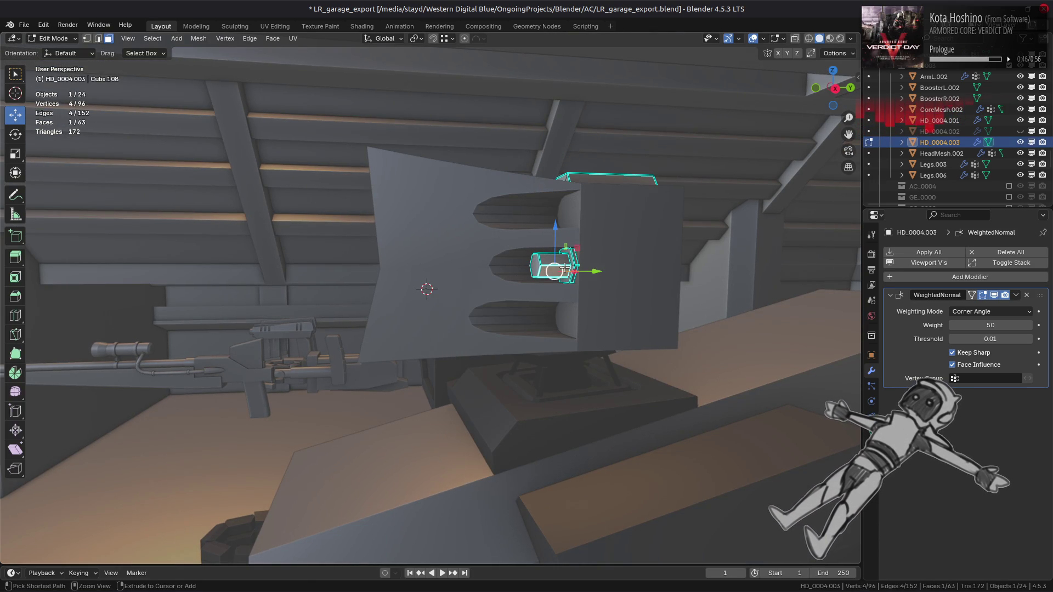
key("ctrl+l")
scroll(579, 222, "up", 5)
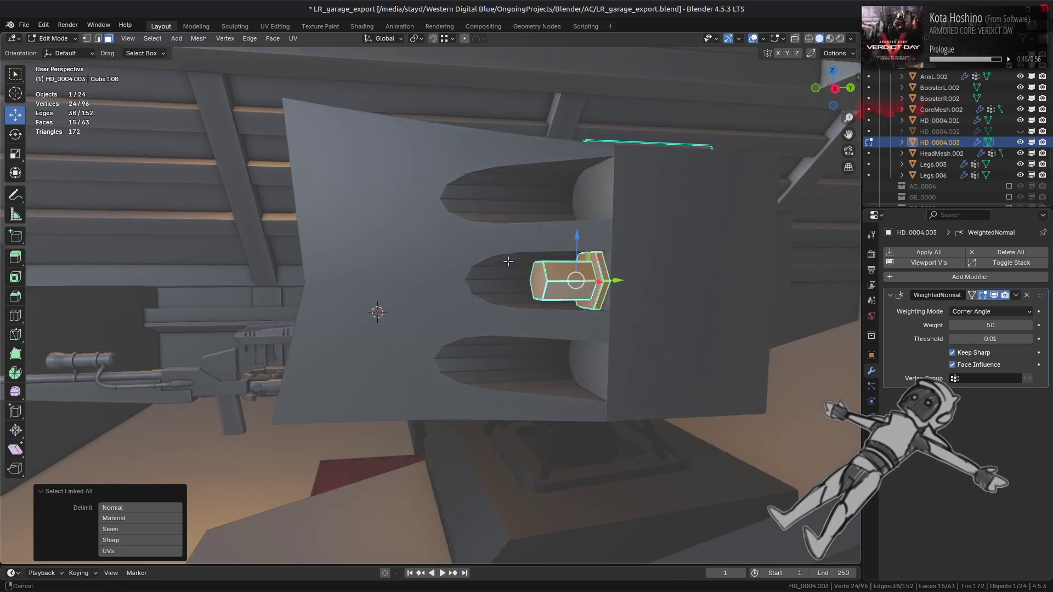
key("shift+d")
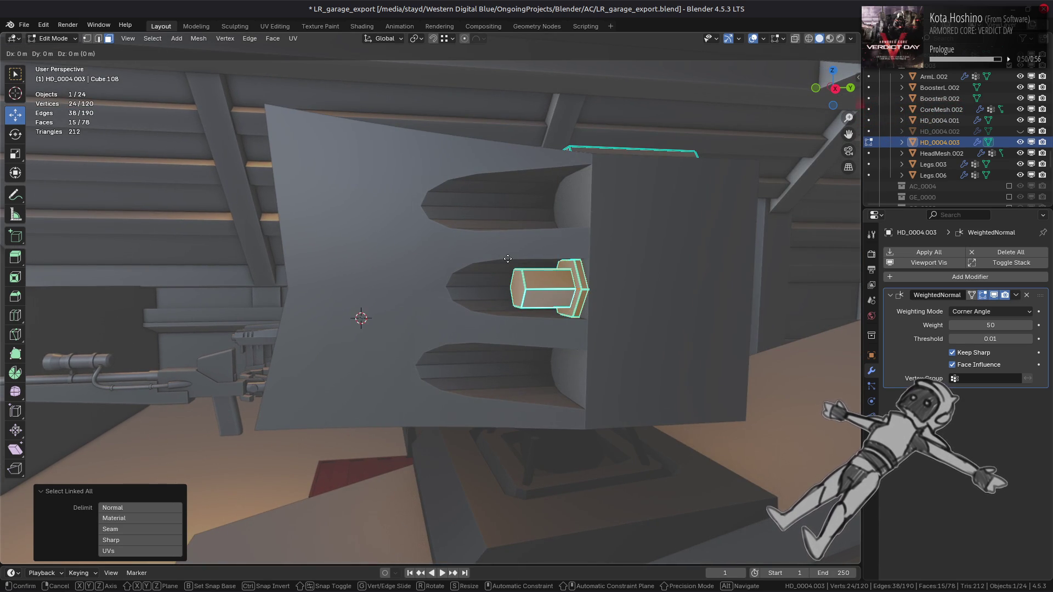
key("z")
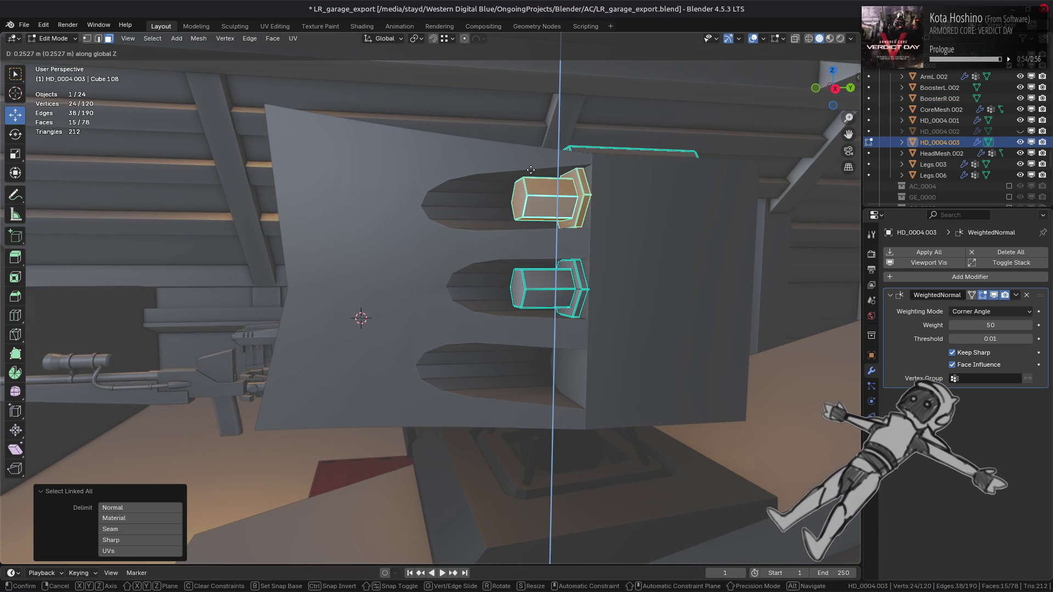
left_click(531, 170)
mouse_move(528, 169)
middle_mouse_down()
mouse_move(518, 192)
mouse_move(622, 189)
middle_mouse_up()
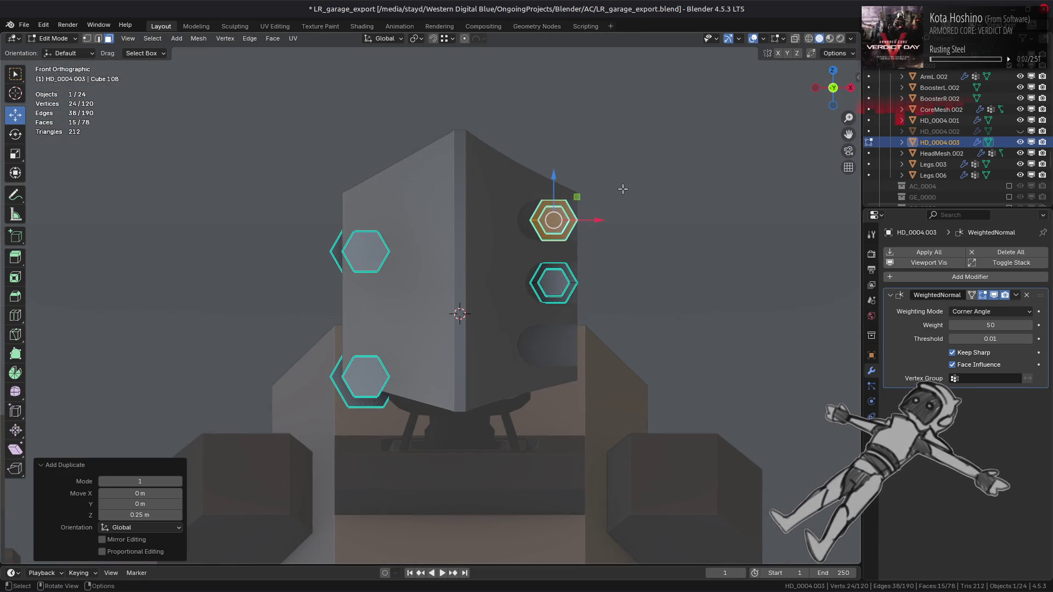
Step: Duplicate the middle missile 0.25 m down along Z into the bottom slot
left_click(559, 290)
key("ctrl+l")
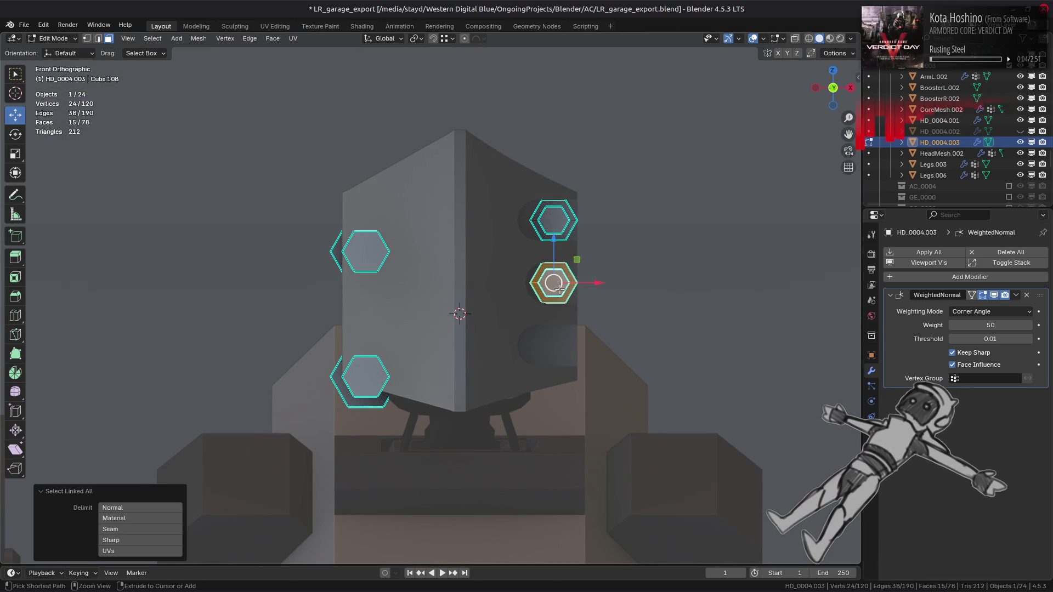
key("shift+d")
key("z")
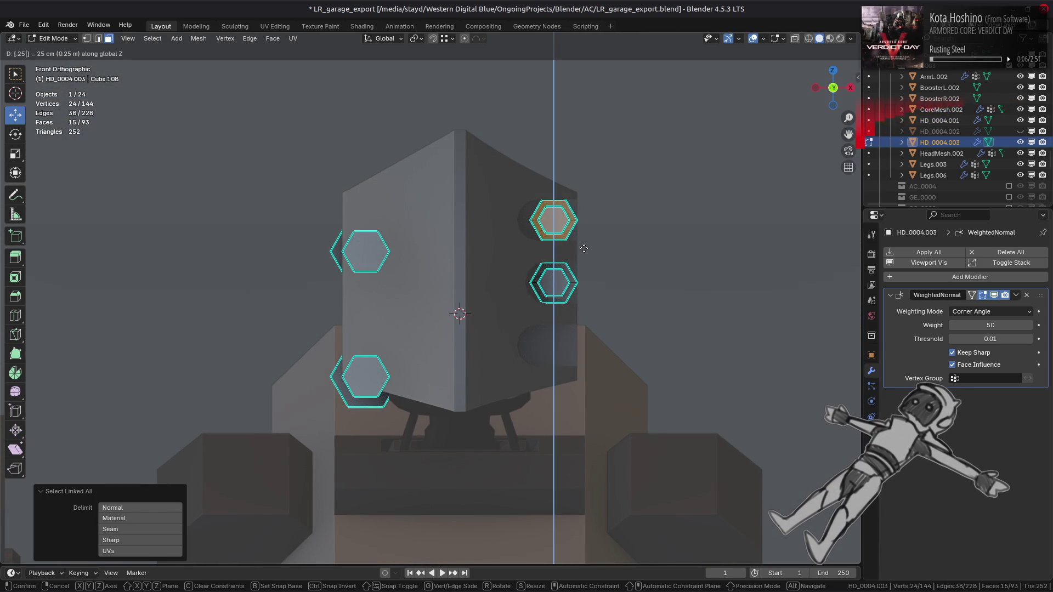
left_click(585, 311)
key("alt+a")
key("Tab")
scroll(586, 252, "down", 2)
key("alt+a")
mouse_move(585, 253)
middle_mouse_down()
mouse_move(555, 298)
mouse_move(442, 299)
middle_mouse_up()
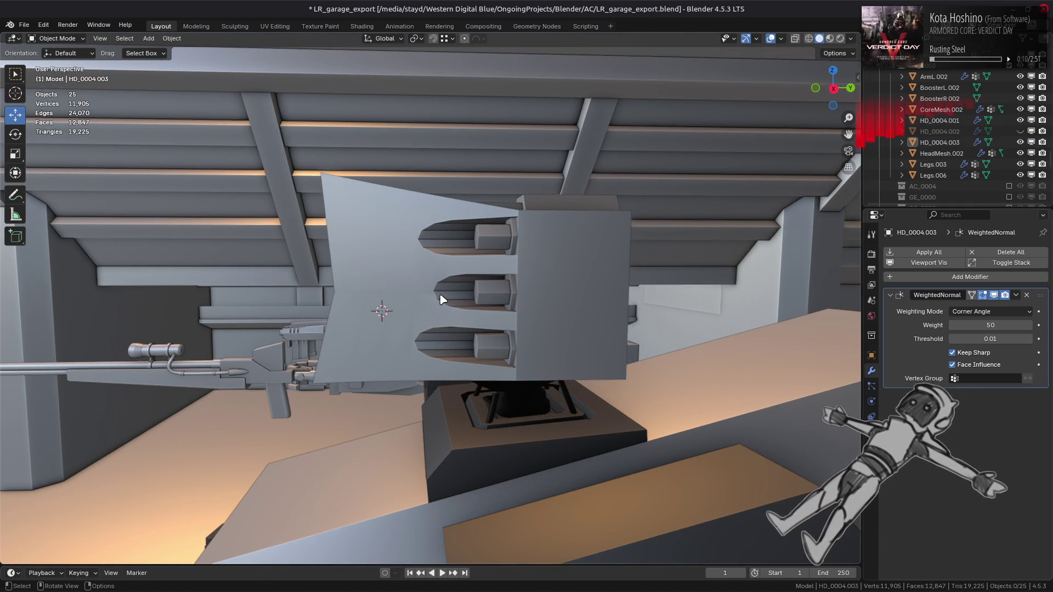
Step: Move HD_0004.001's WeightedNormal modifier above the Boolean, keeping Keep Sharp on
scroll(442, 299, "up", 4)
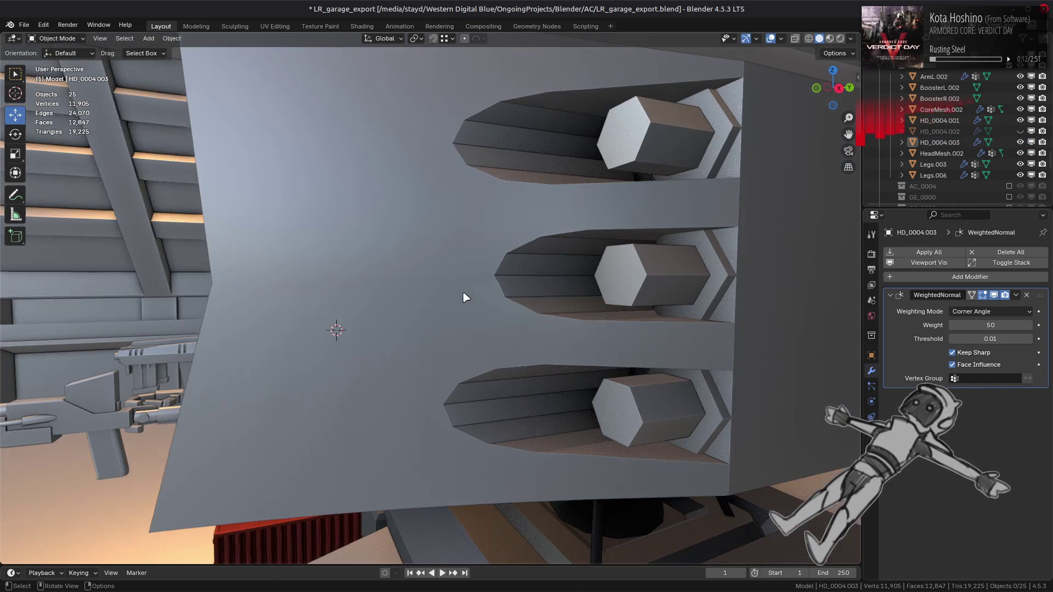
left_click(680, 329)
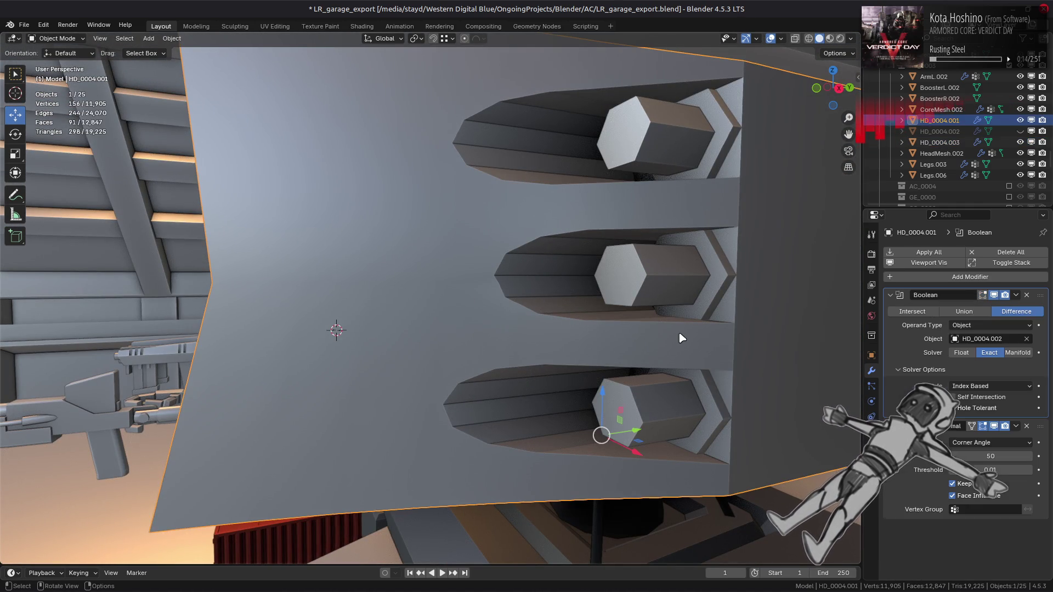
left_click_drag(1040, 426, 1040, 296)
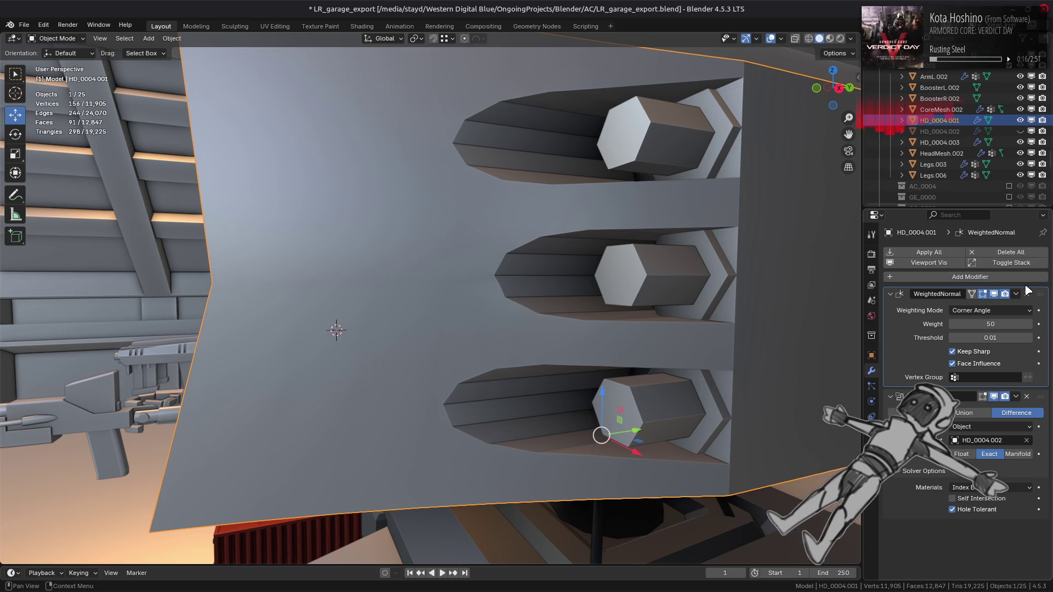
middle_click_drag(756, 327, 702, 305)
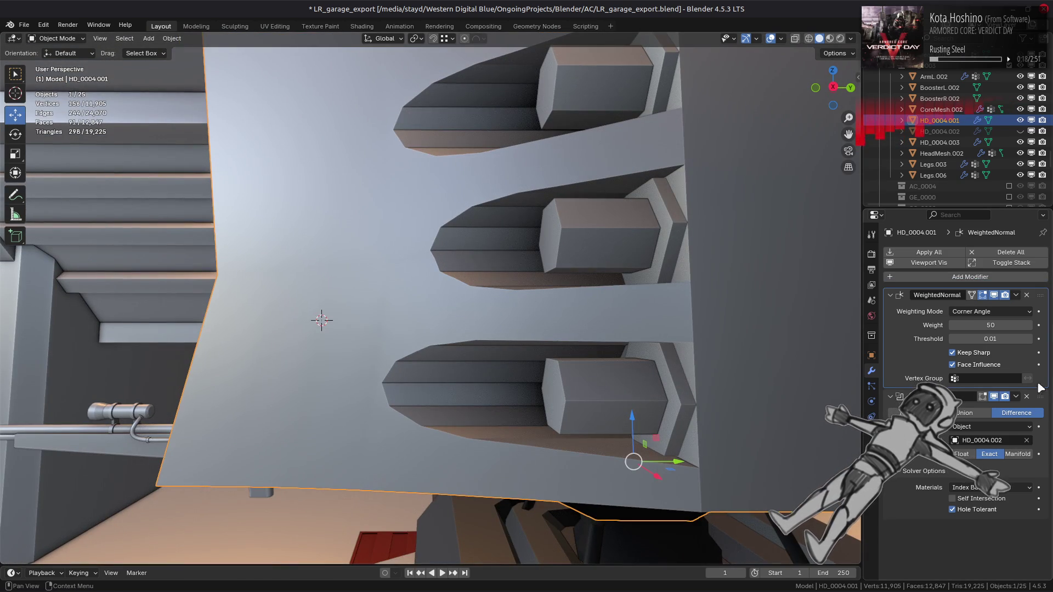
left_click_drag(1040, 295, 1040, 335)
middle_click_drag(793, 321, 791, 348)
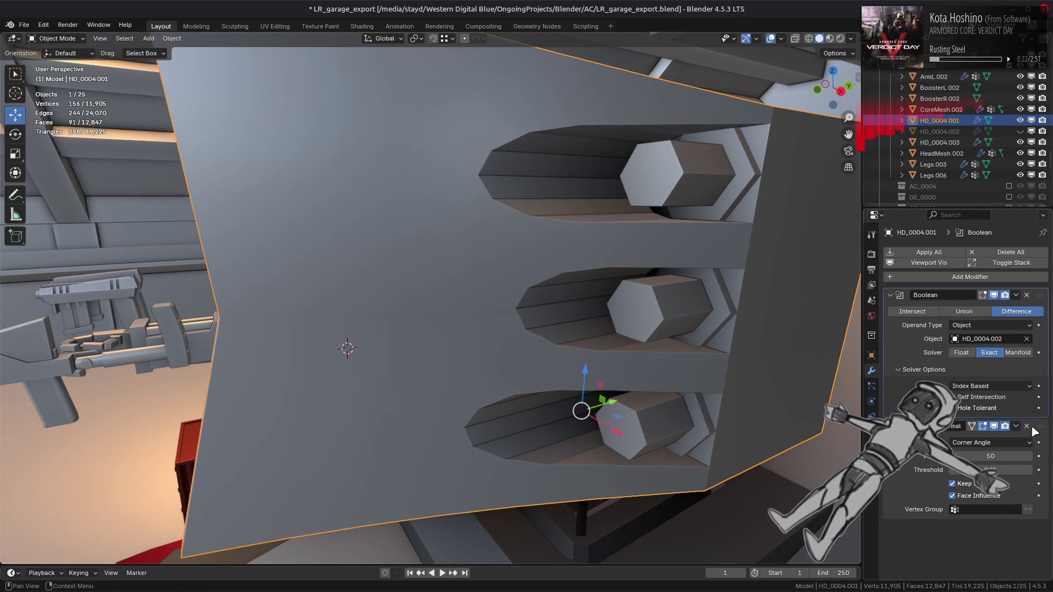
left_click_drag(1040, 426, 1040, 296)
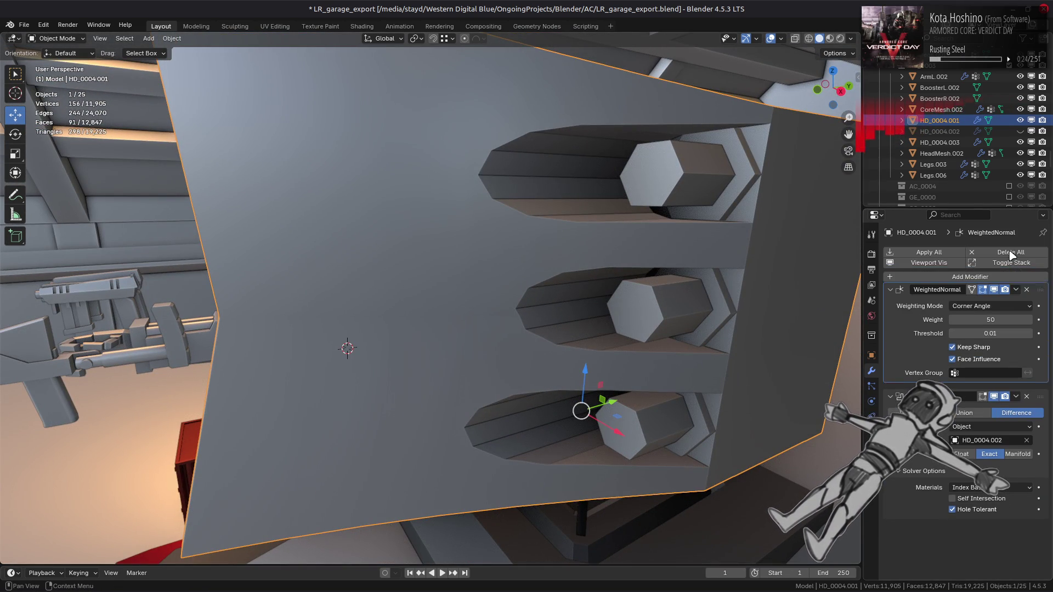
middle_click_drag(776, 311, 750, 288)
middle_click_drag(742, 286, 733, 290)
left_click(990, 352)
left_click(990, 352)
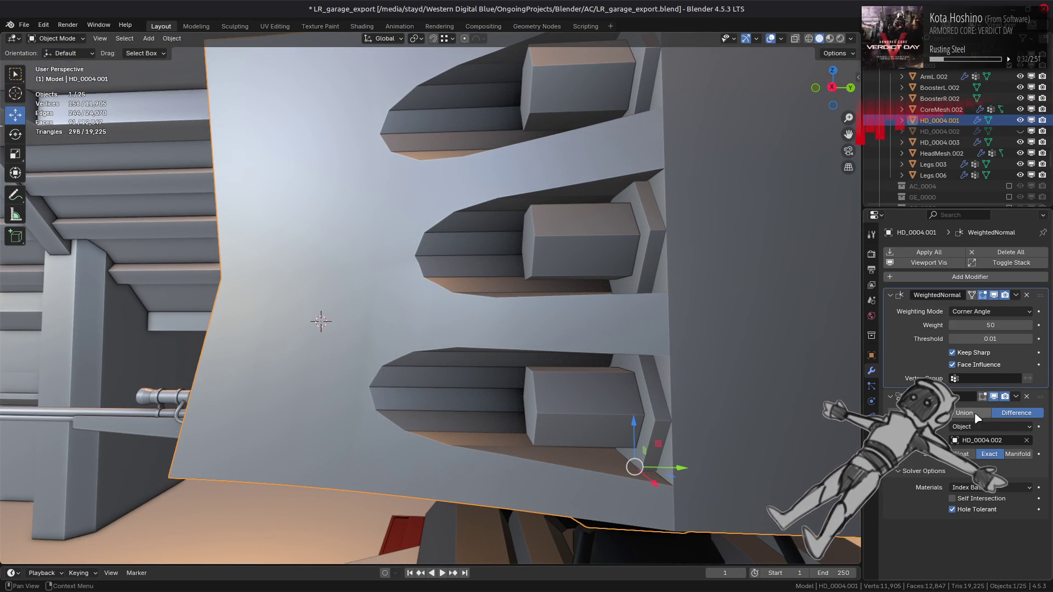
Step: Compare the Float, Exact and Manifold Boolean solvers on the launcher plate
left_click(962, 455)
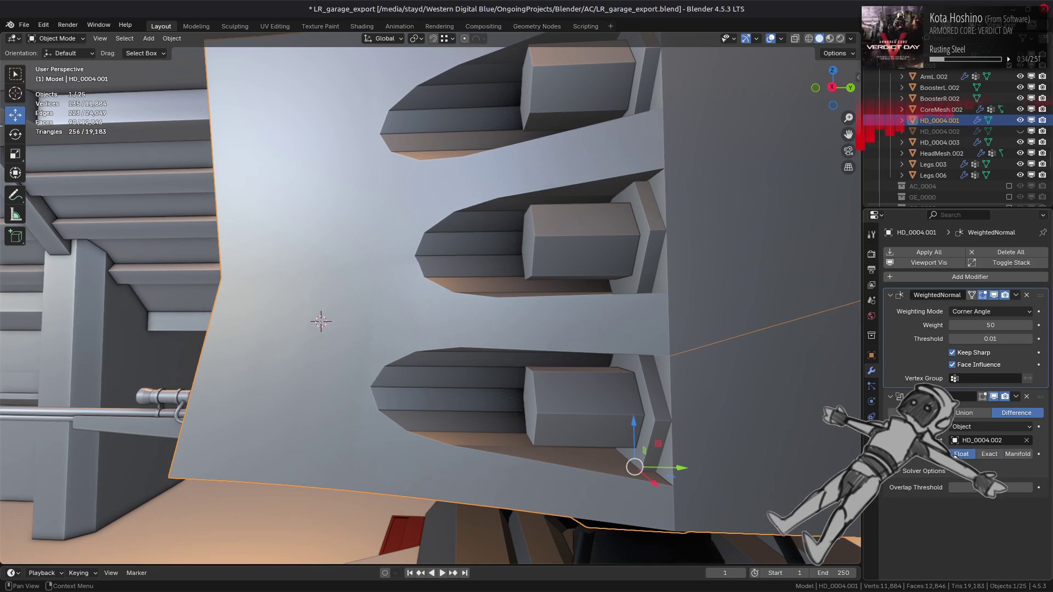
left_click(992, 454)
left_click(962, 454)
left_click(990, 454)
left_click(961, 455)
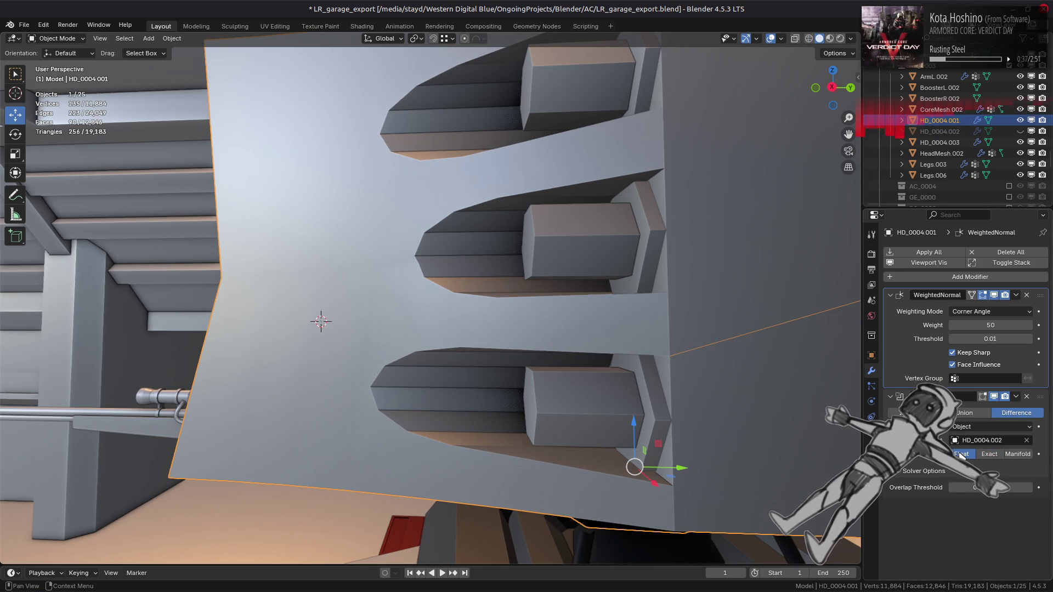
scroll(713, 406, "down", 3)
mouse_move(659, 416)
middle_mouse_down()
mouse_move(719, 407)
mouse_move(767, 382)
mouse_move(789, 433)
middle_mouse_up()
left_click(1018, 454)
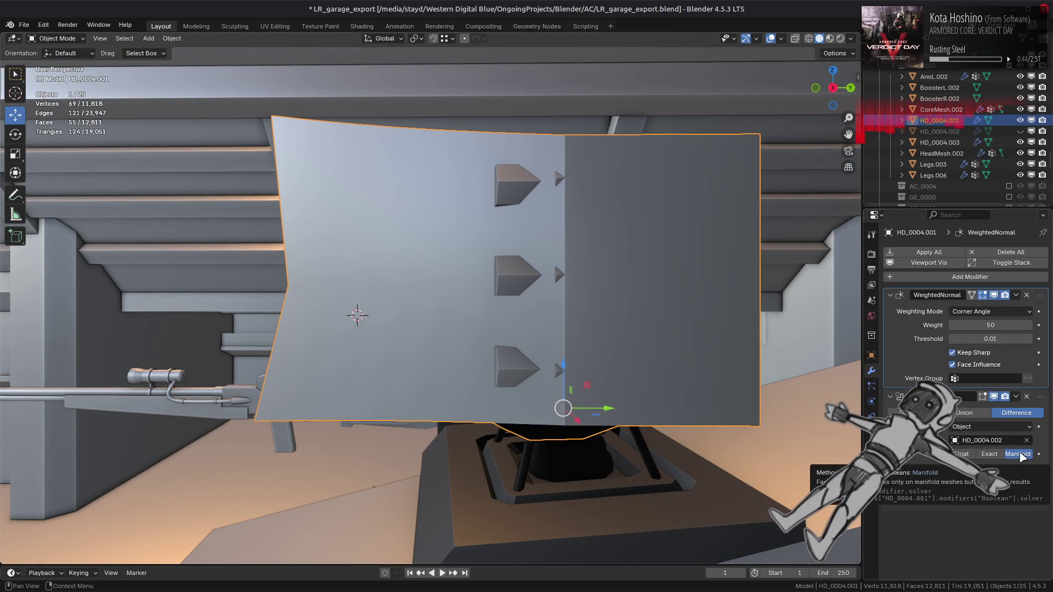
left_click(992, 455)
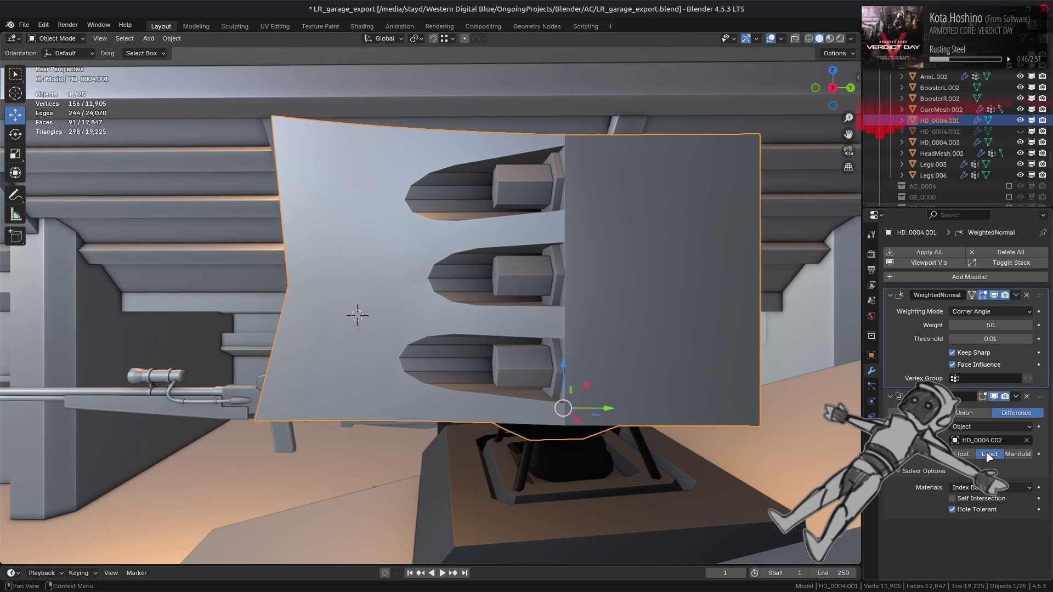
left_click(970, 455)
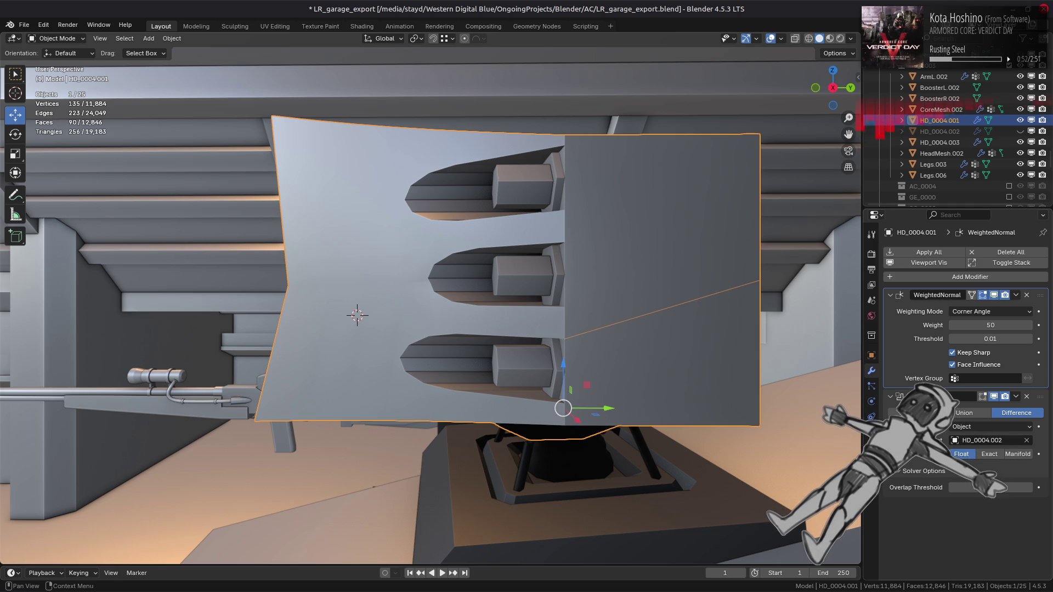
mouse_move(603, 269)
middle_mouse_down()
mouse_move(708, 277)
mouse_move(540, 273)
mouse_move(567, 282)
mouse_move(501, 263)
mouse_move(545, 268)
middle_mouse_up()
left_click(706, 277)
key("Tab")
key("Tab")
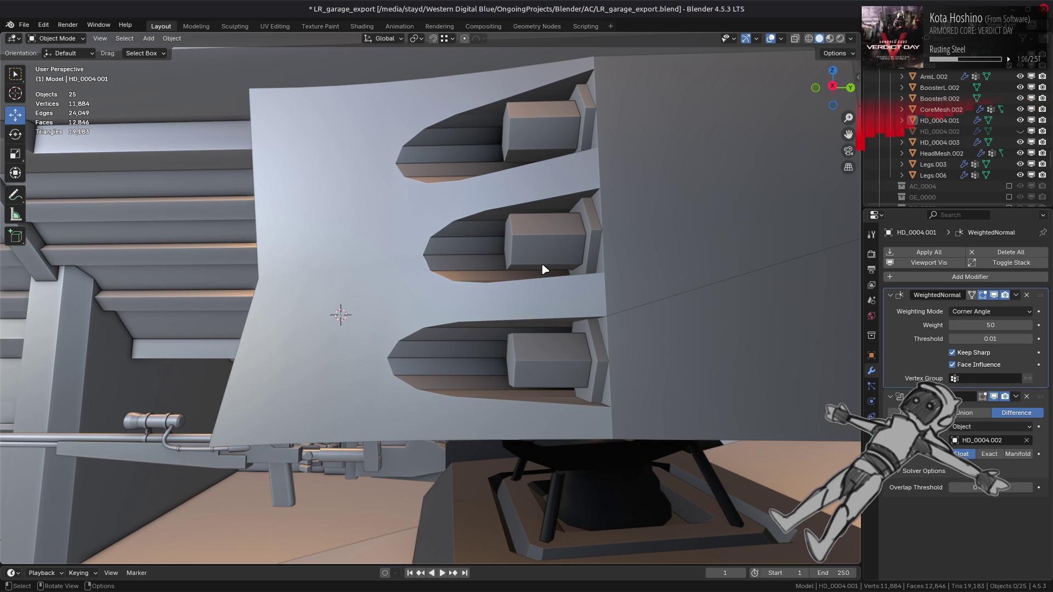
Step: Set the Boolean solver to Exact with Hole Tolerant enabled
left_click(994, 454)
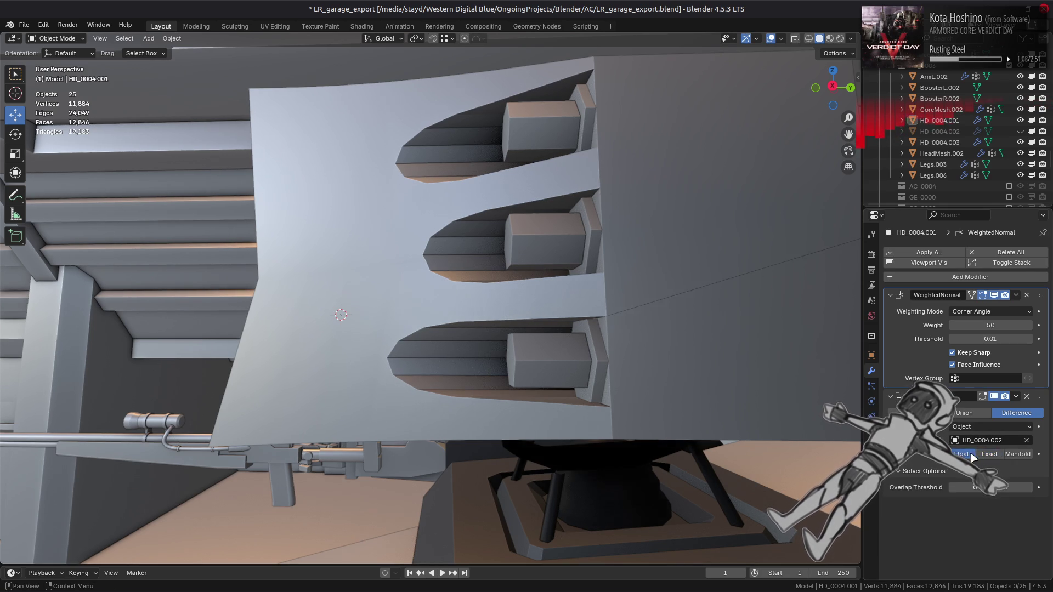
left_click(990, 498)
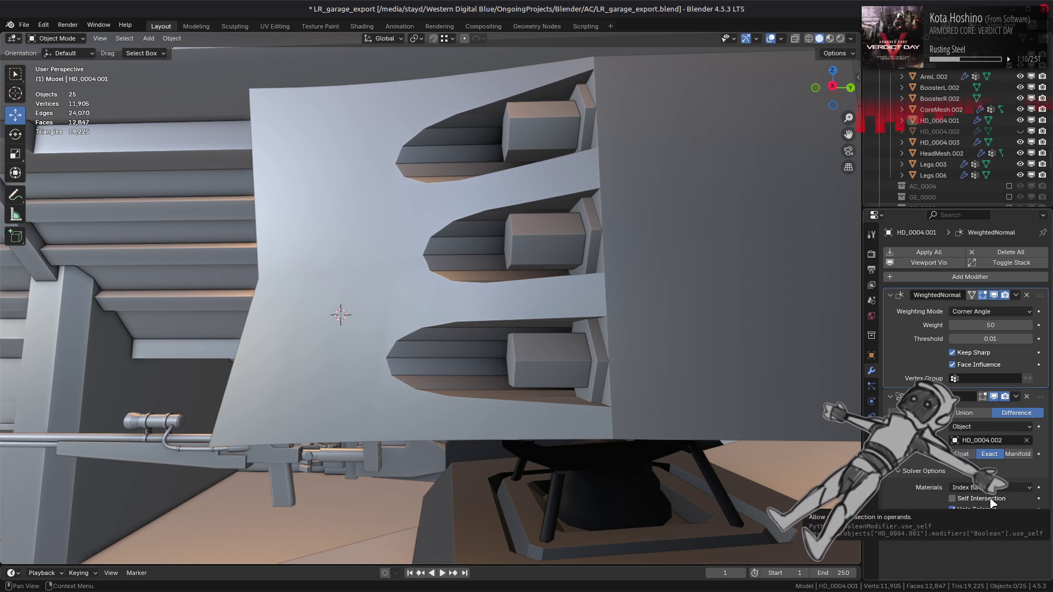
left_click(988, 509)
middle_click_drag(645, 399, 740, 412)
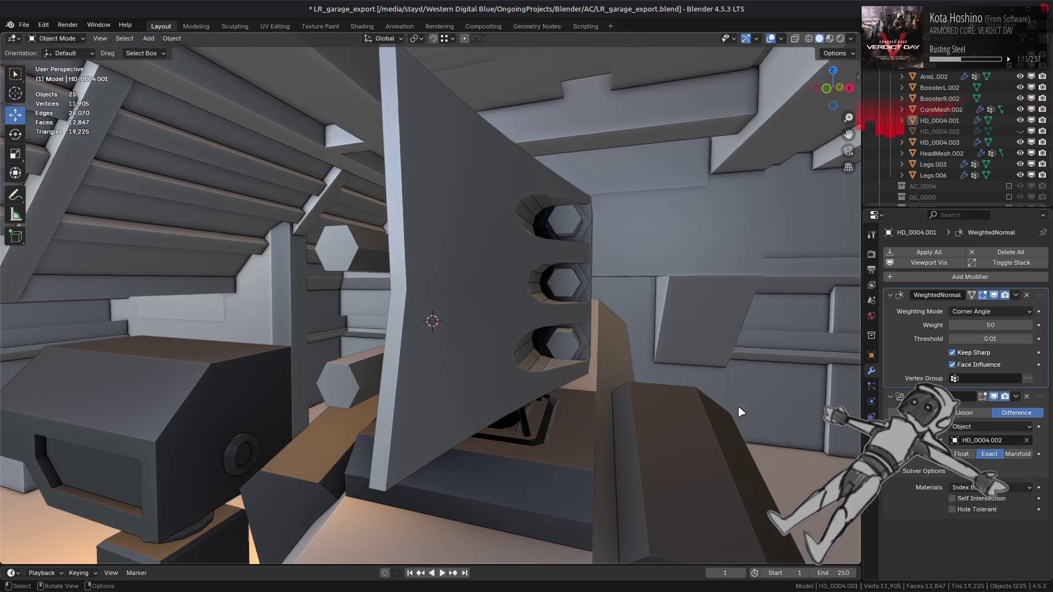
left_click(984, 512)
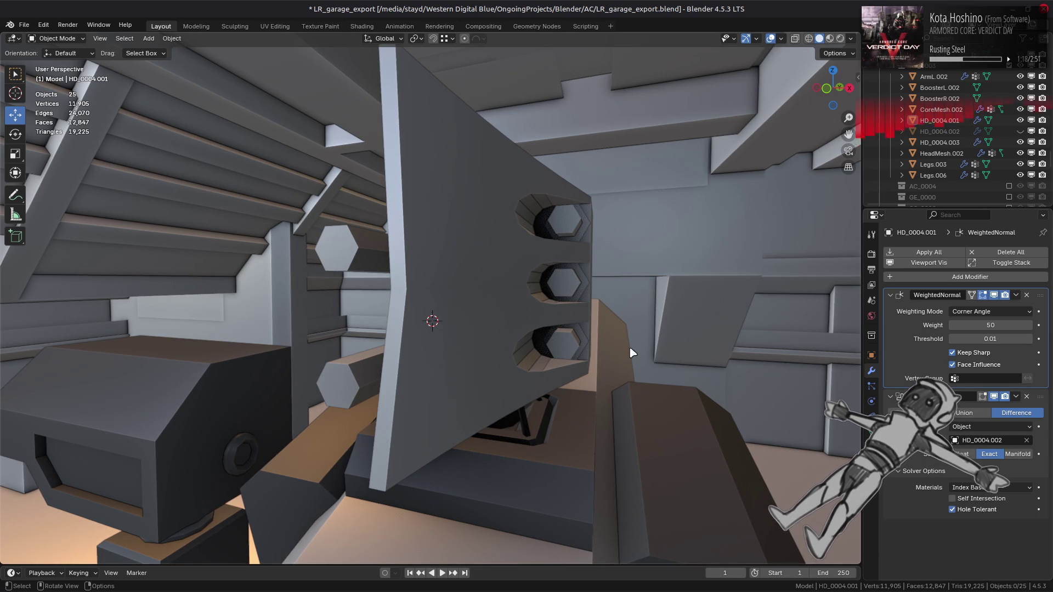
left_click(551, 326)
left_click(970, 131)
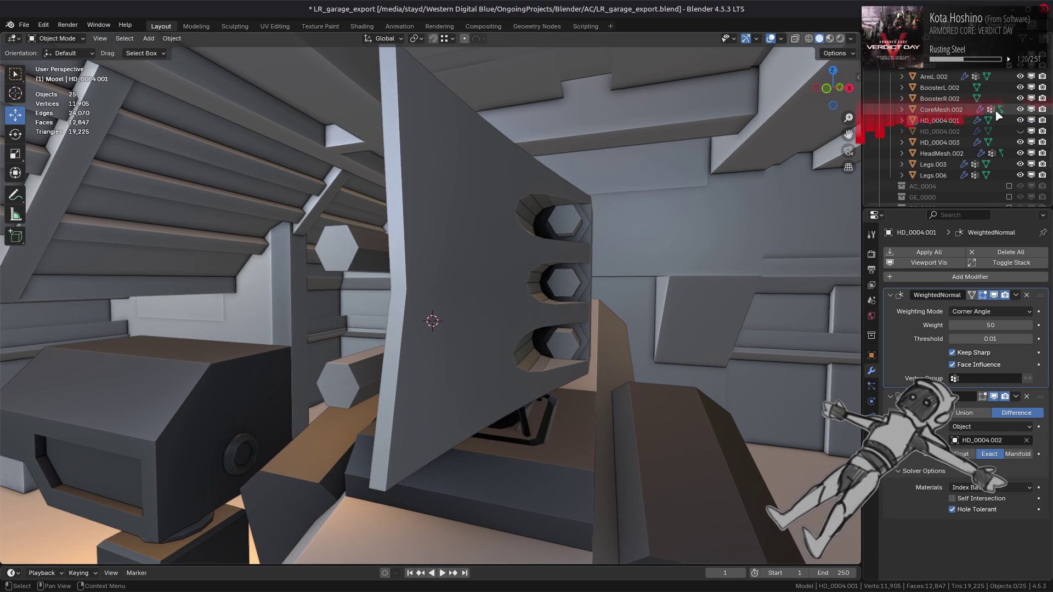
left_click(971, 142)
left_click(971, 132)
left_click(1020, 131)
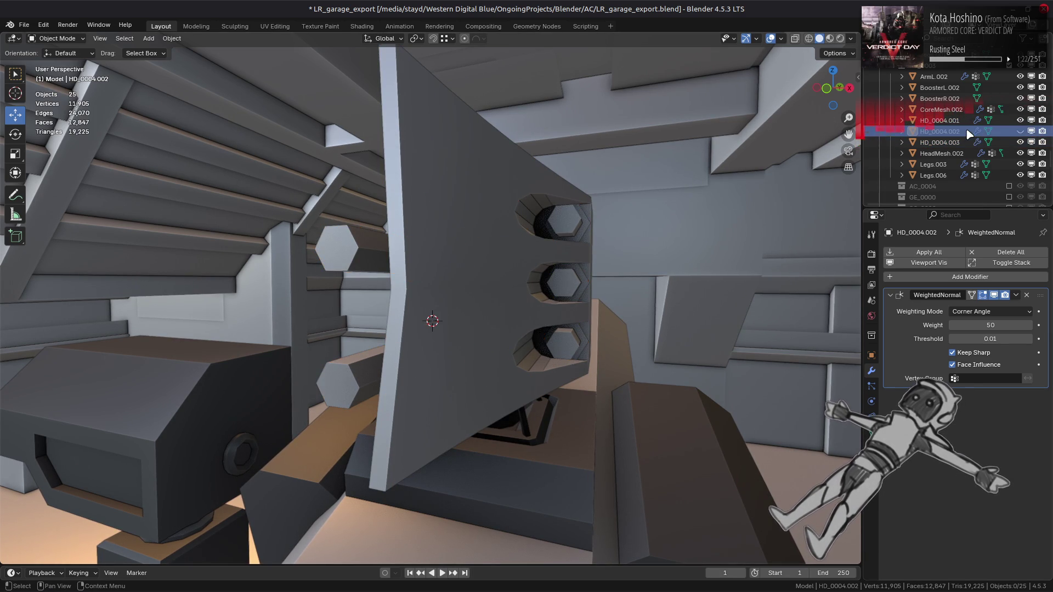
middle_click_drag(598, 252, 540, 257)
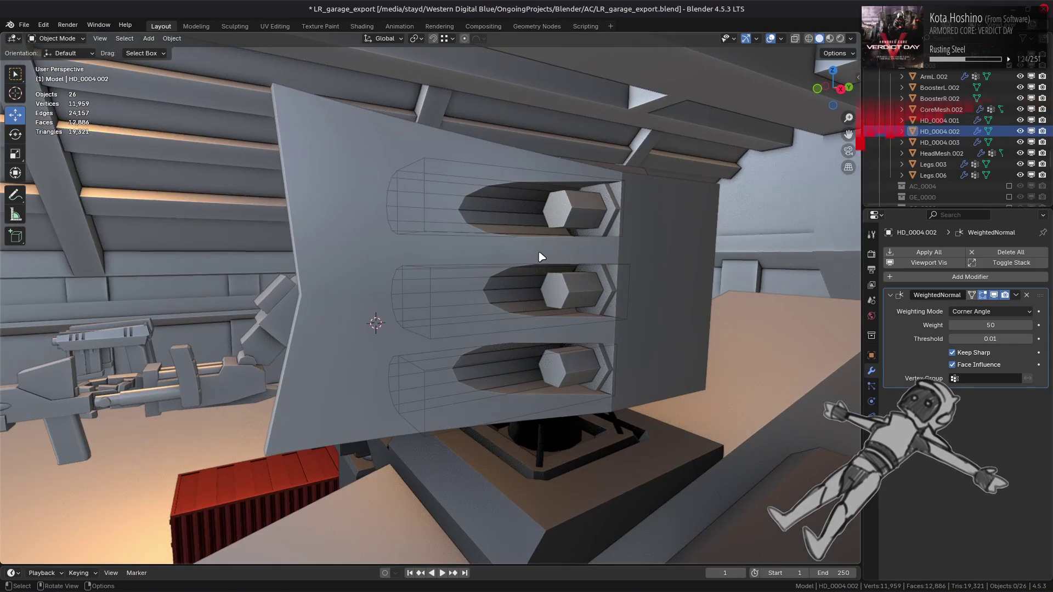
scroll(521, 248, "down", 3)
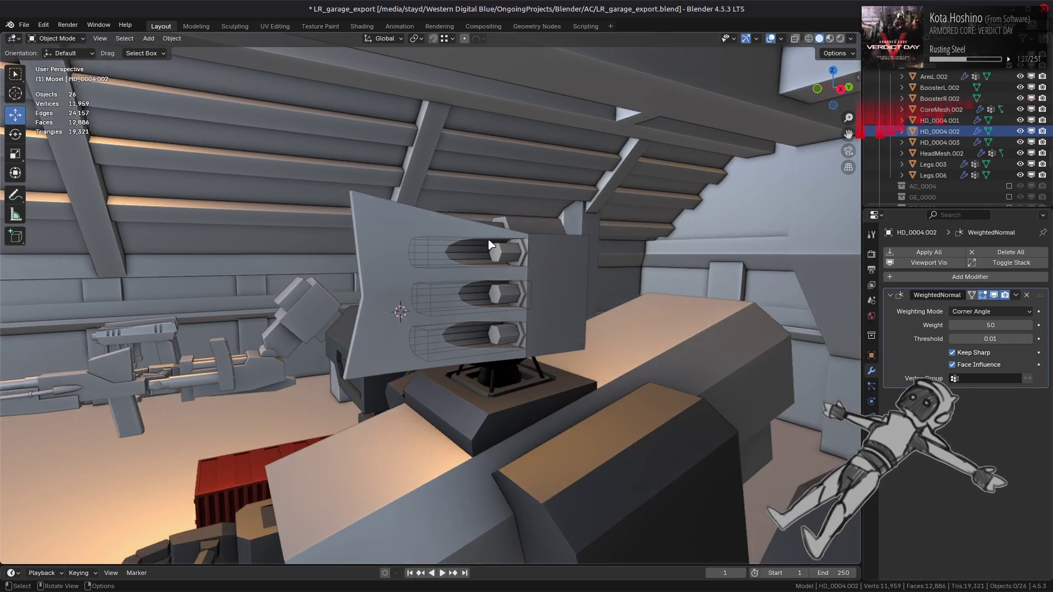
middle_click_drag(490, 244, 514, 277)
left_click(513, 277)
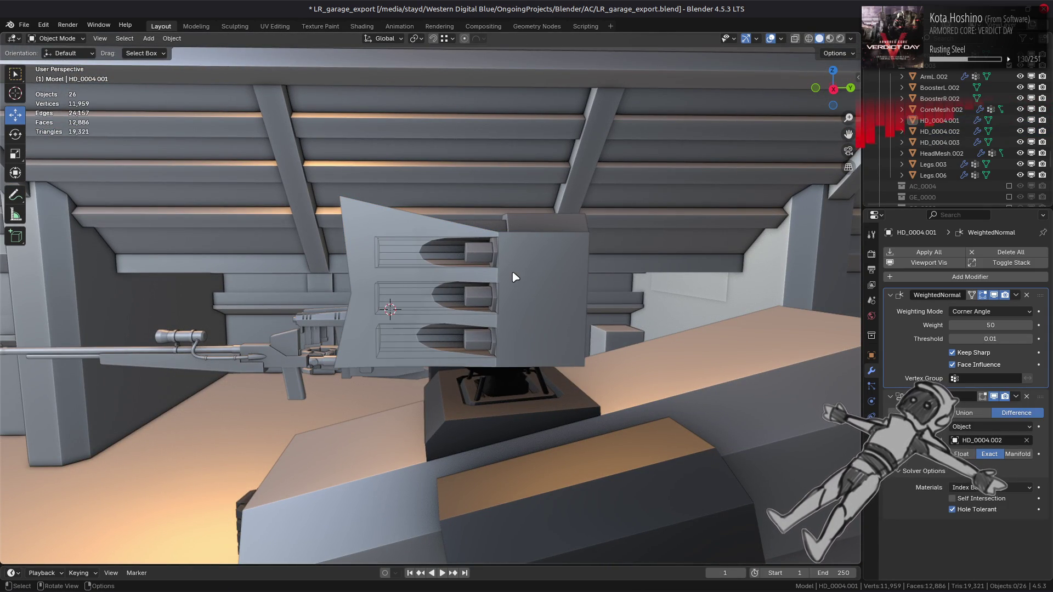
left_click(1020, 131)
mouse_move(587, 261)
middle_mouse_down()
mouse_move(558, 252)
mouse_move(641, 261)
mouse_move(552, 315)
middle_mouse_up()
scroll(609, 282, "up", 3)
left_click(940, 142)
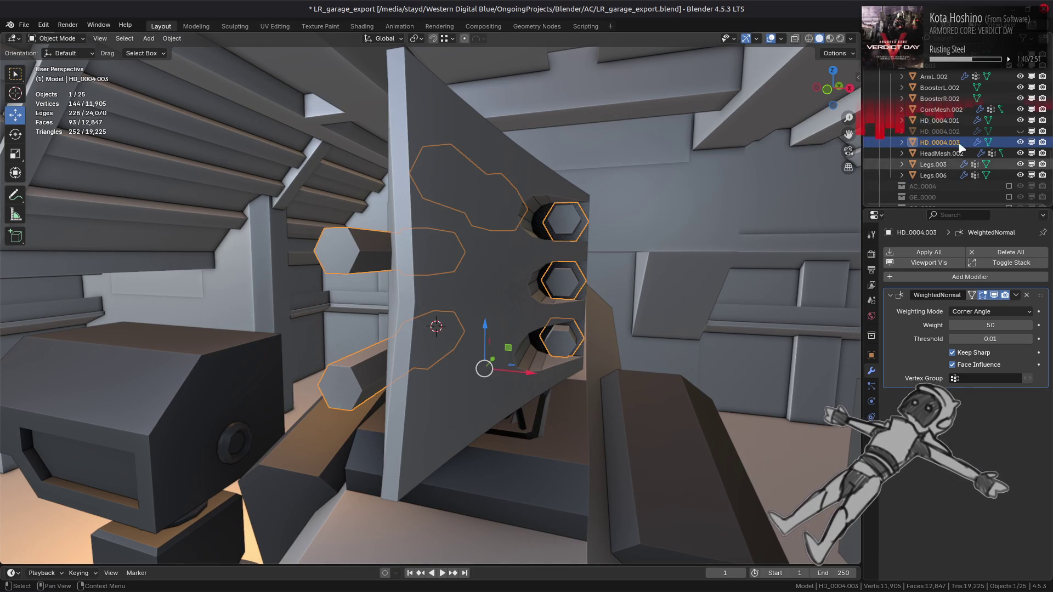
Step: Move the top and bottom slot cutters of HD_0004.002 along X
left_click(940, 131)
key("Tab")
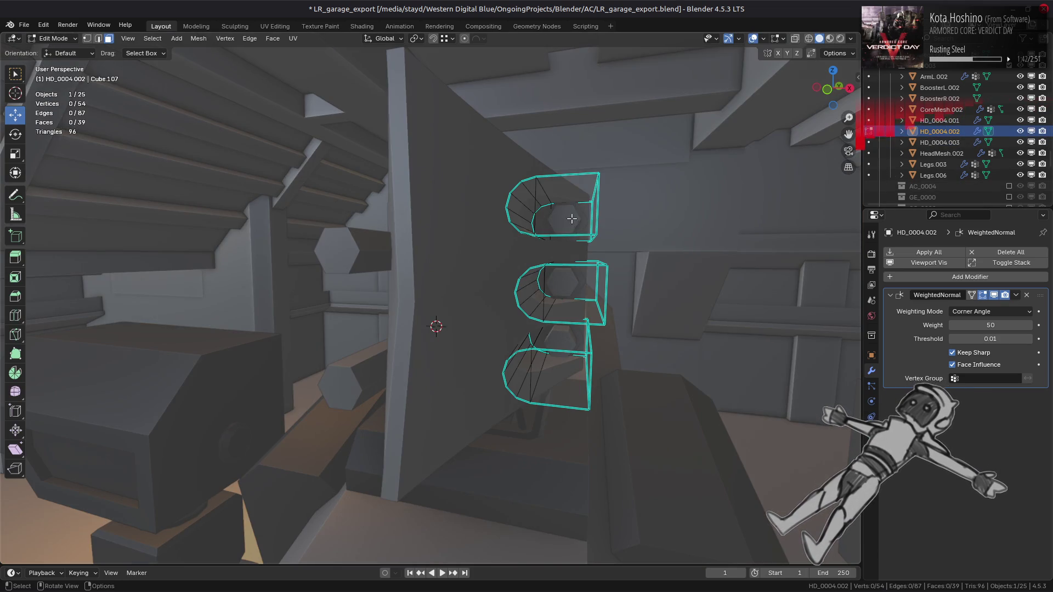
left_click(572, 219)
left_click(554, 373, "shift")
key("ctrl+l")
key("x")
key("Escape")
key("p")
key("Return")
key("Tab")
Step: Hide the slot cutter HD_0004.002 again
mouse_move(599, 279)
middle_mouse_down()
mouse_move(579, 323)
mouse_move(458, 352)
mouse_move(446, 336)
mouse_move(529, 348)
mouse_move(566, 243)
mouse_move(599, 237)
middle_mouse_up()
key("alt+a")
left_click(529, 348)
key("h")
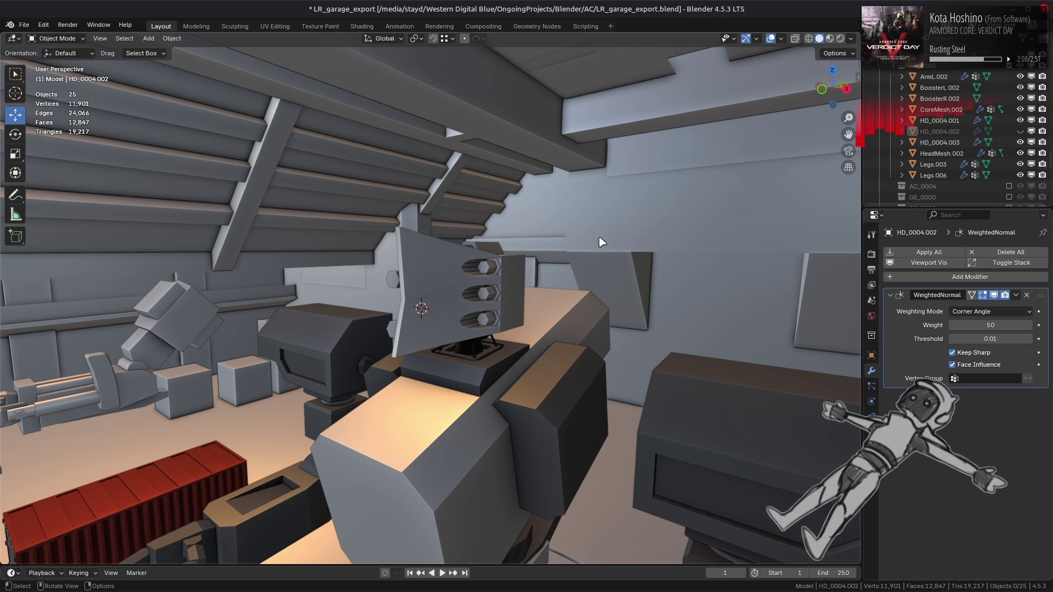
Step: Unhide HD_0004.002 and select all three missiles and cutters together in Edit Mode
scroll(599, 235, "up", 3)
left_click(1019, 131)
scroll(538, 220, "up", 3)
left_click(538, 220)
key("Tab")
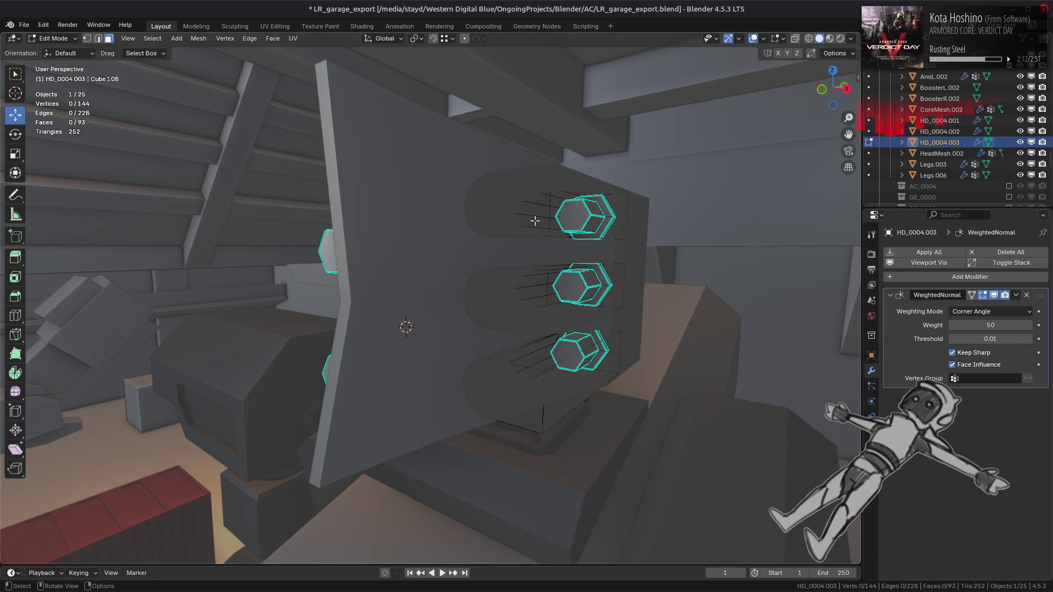
key("Tab")
left_click(552, 219, "shift")
key("Tab")
left_click(520, 203)
left_click(517, 302, "shift")
left_click(527, 421, "shift")
mouse_move(527, 421)
middle_mouse_down()
mouse_move(572, 314)
mouse_move(596, 304)
mouse_move(607, 183)
mouse_move(615, 230)
mouse_move(580, 278)
mouse_move(603, 277)
middle_mouse_up()
left_click(583, 296, "shift")
left_click(607, 184, "shift")
left_click(614, 230, "shift")
key("ctrl+l")
Step: Move the selected missiles and cutters 0.0625 m along X and return to Object Mode
key("g")
key("x")
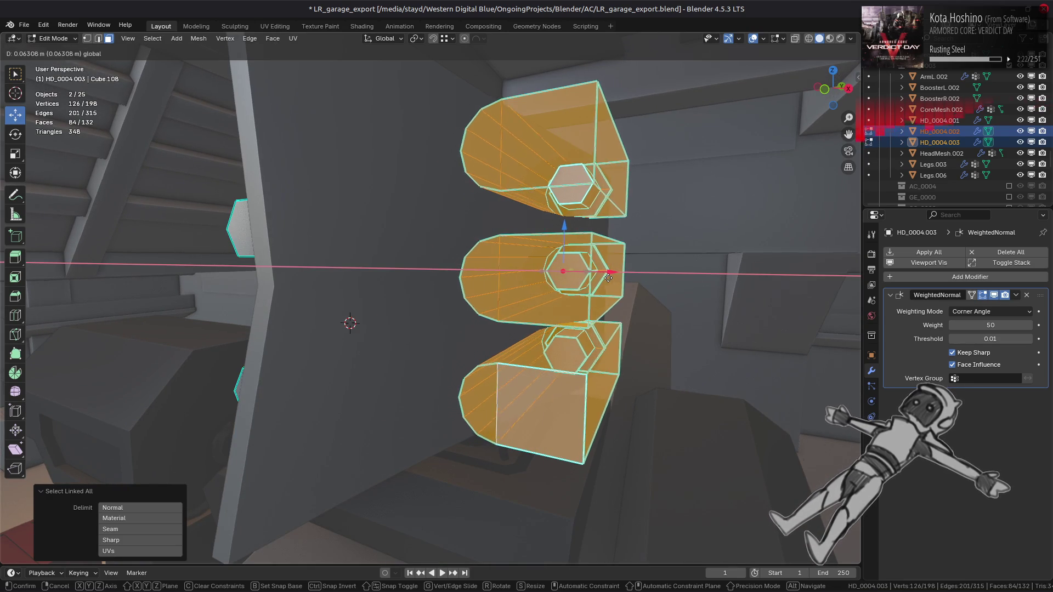
key("BackSpace")
type("0.0625")
key("Return")
mouse_move(613, 279)
middle_mouse_down()
mouse_move(624, 293)
mouse_move(619, 279)
mouse_move(541, 298)
mouse_move(509, 385)
mouse_move(613, 285)
mouse_move(513, 288)
middle_mouse_up()
key("Tab")
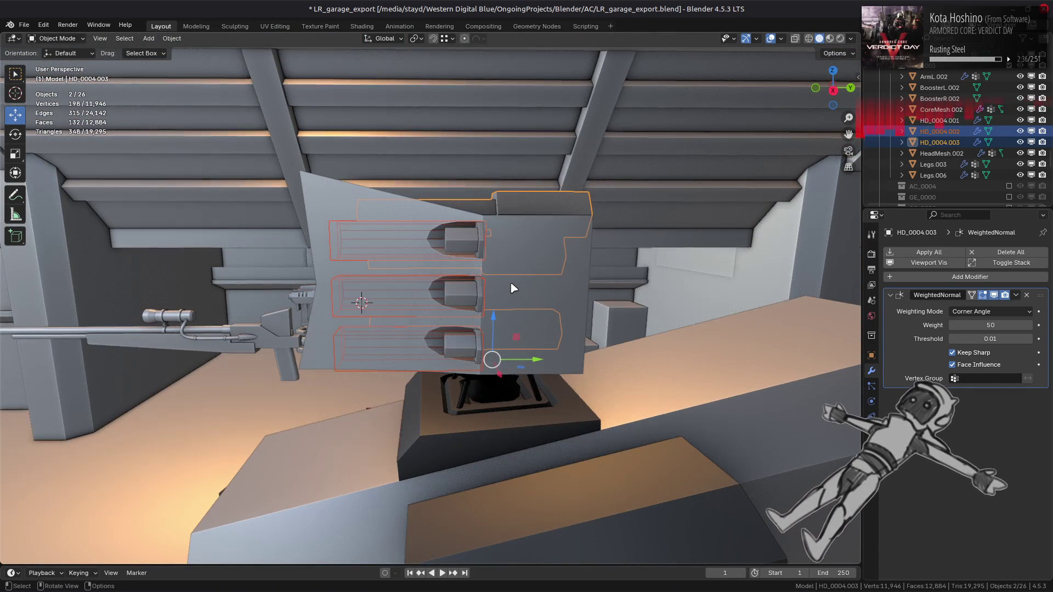
Step: Select the three hexagonal missile socket edge loops and fill each with a face
scroll(524, 231, "up", 3)
key("Tab")
key("2")
left_click(515, 300)
middle_click_drag(515, 300, 449, 304)
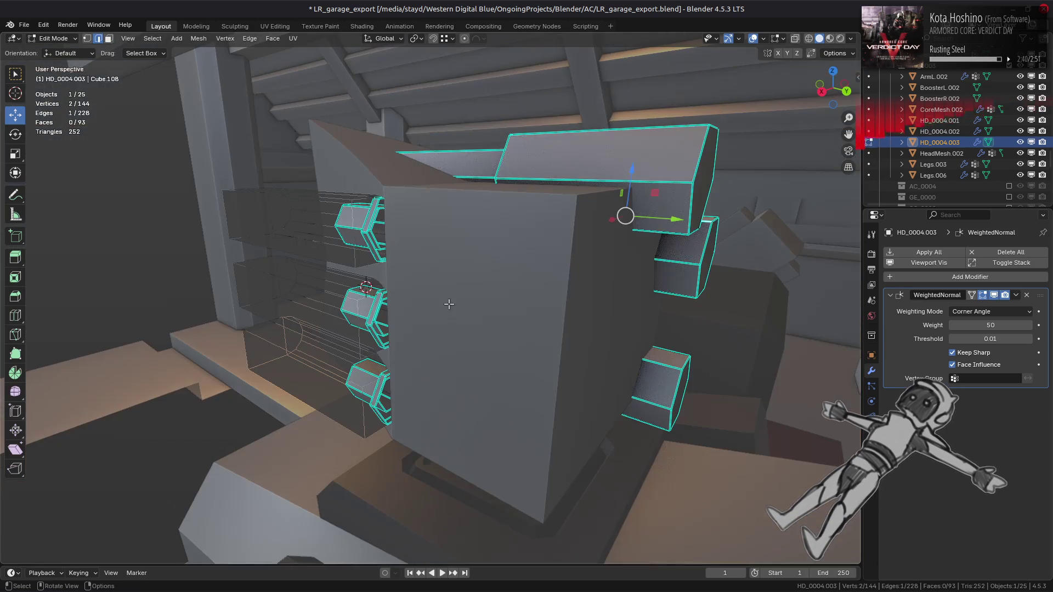
left_click(384, 255, "alt")
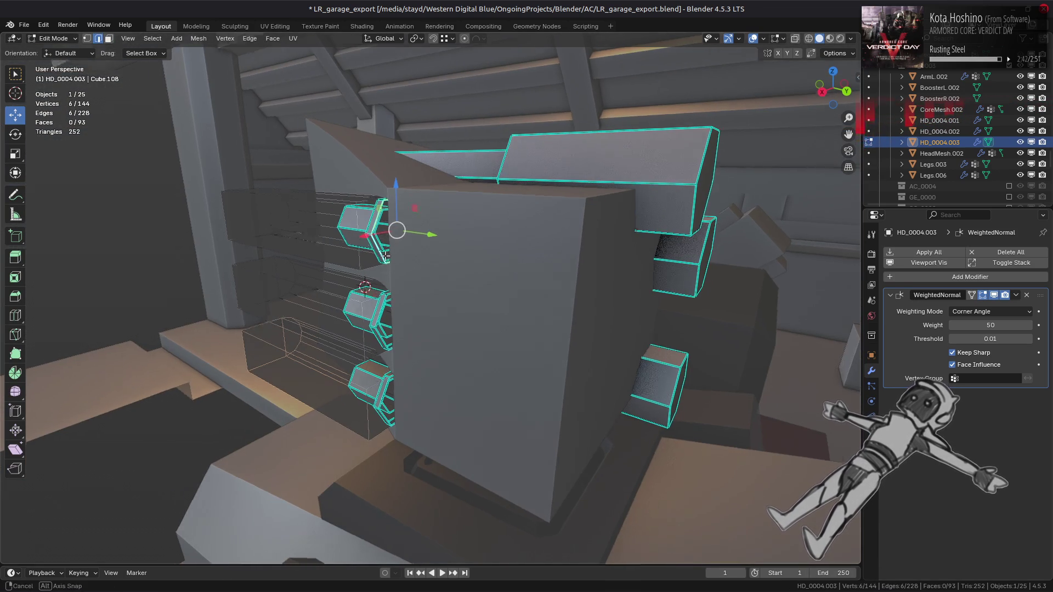
scroll(386, 255, "up", 2)
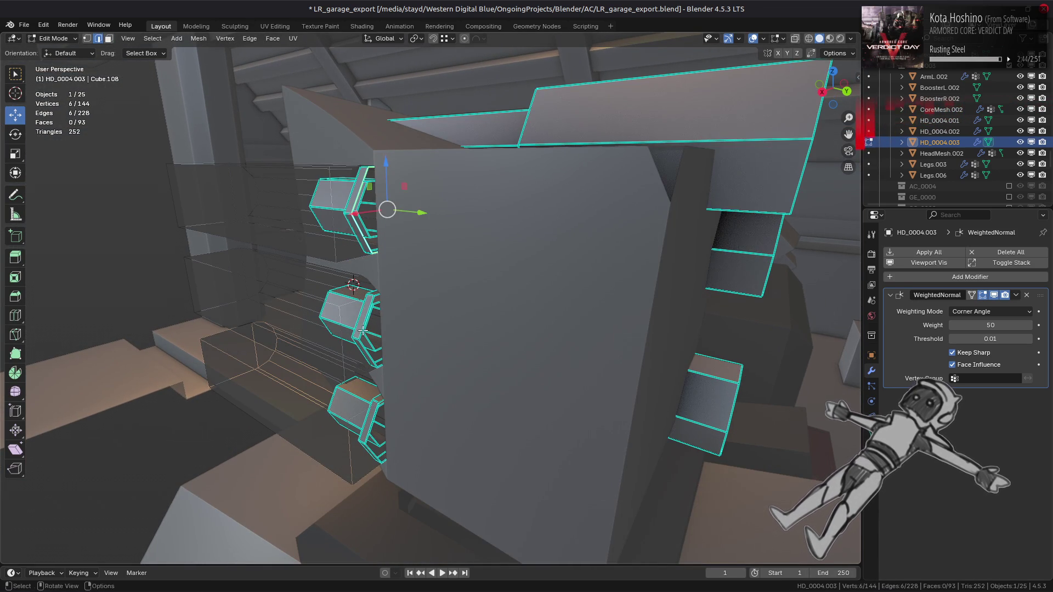
left_click(363, 330, "alt+shift")
mouse_move(363, 331)
middle_mouse_down()
mouse_move(390, 401)
mouse_move(397, 393)
middle_mouse_up()
left_click(440, 267, "alt+shift")
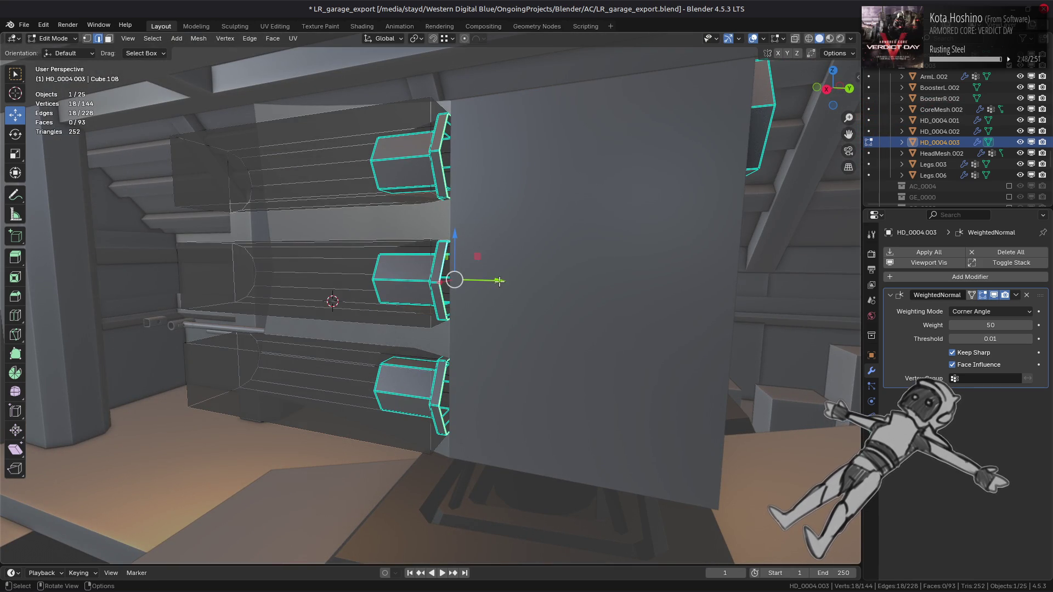
key("f")
Step: Extrude the three missile caps, push them forward 0.5 m, then undo that move
key("3")
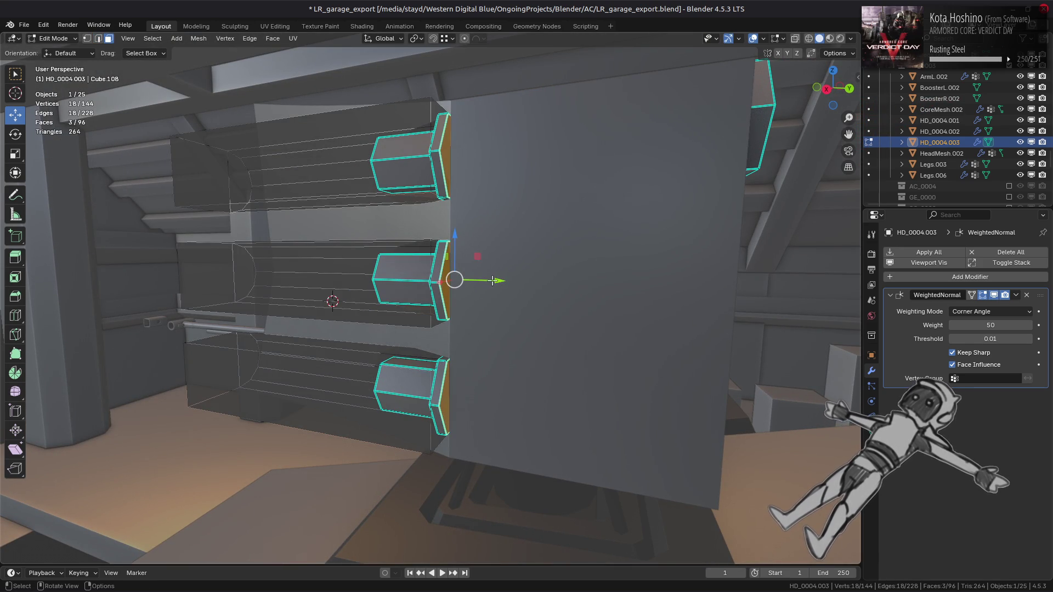
key("e")
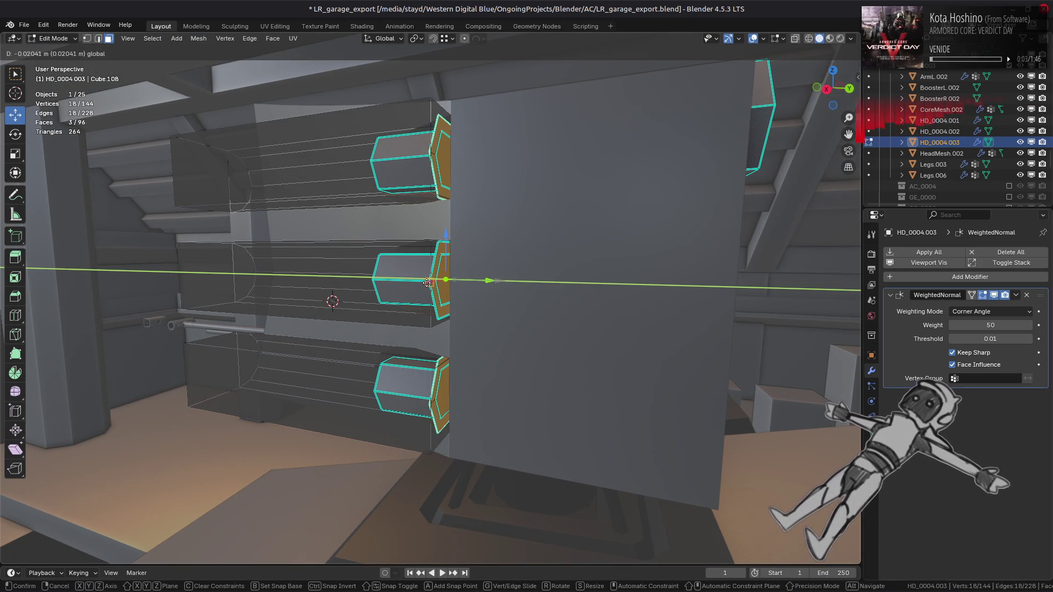
left_click(427, 282)
middle_click_drag(447, 290, 465, 294)
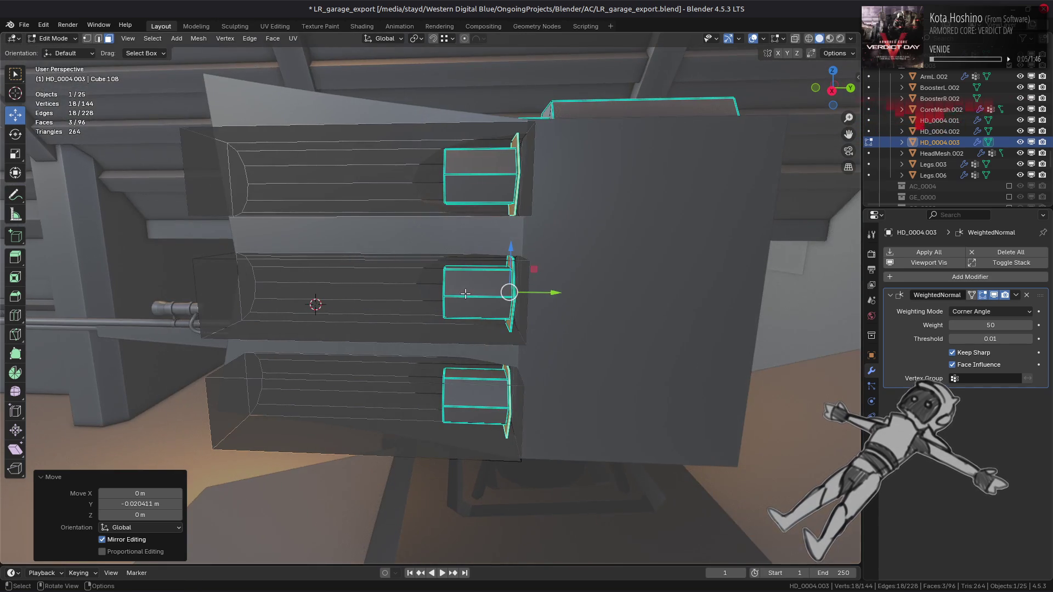
scroll(510, 294, "up", 2)
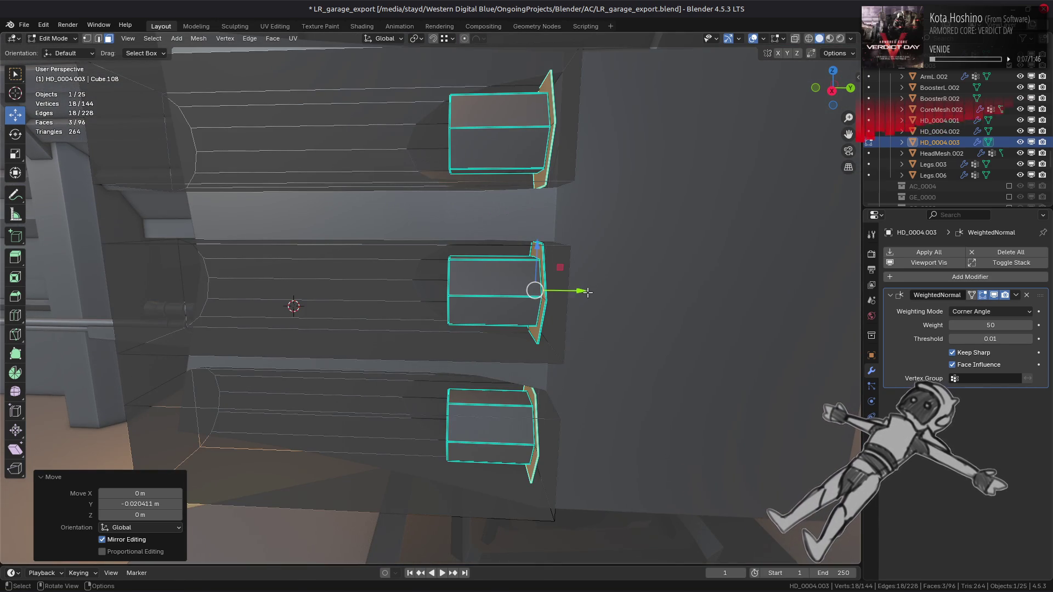
left_click_drag(588, 292, 732, 300)
type("0.5")
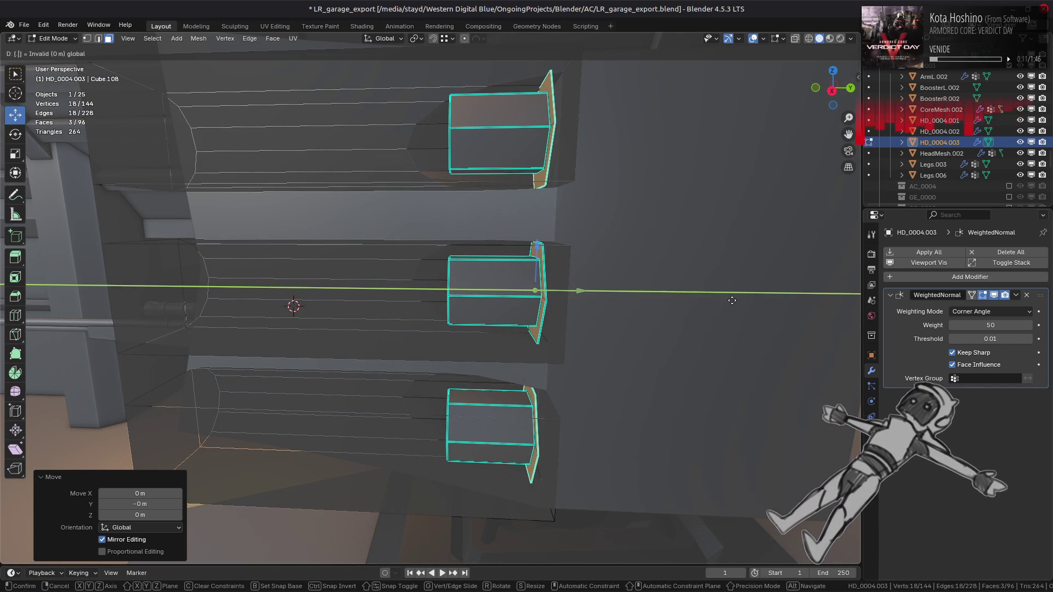
key("Return")
middle_click_drag(732, 301, 578, 290)
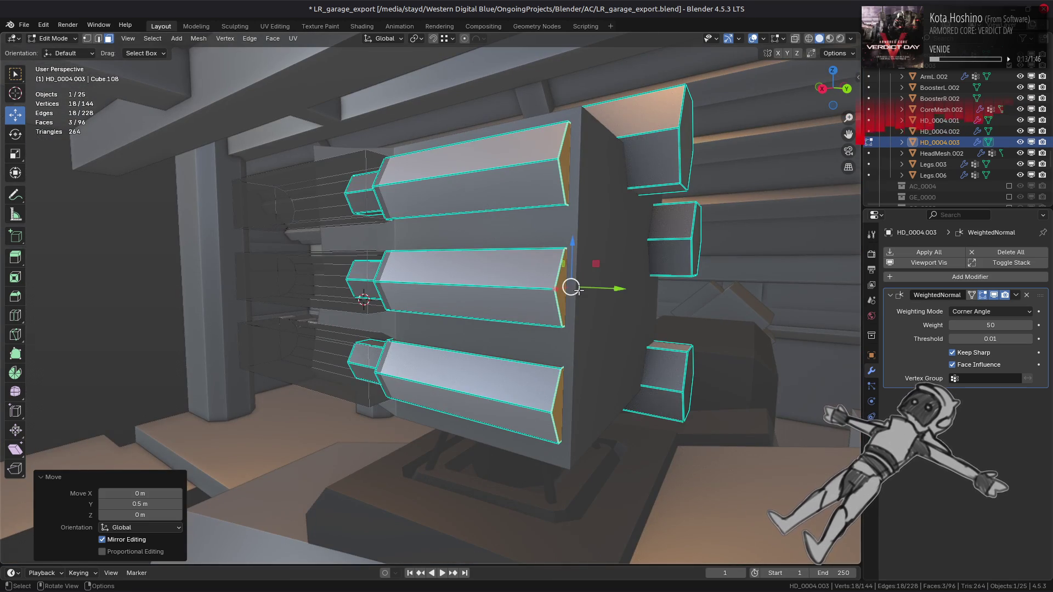
key("ctrl+z")
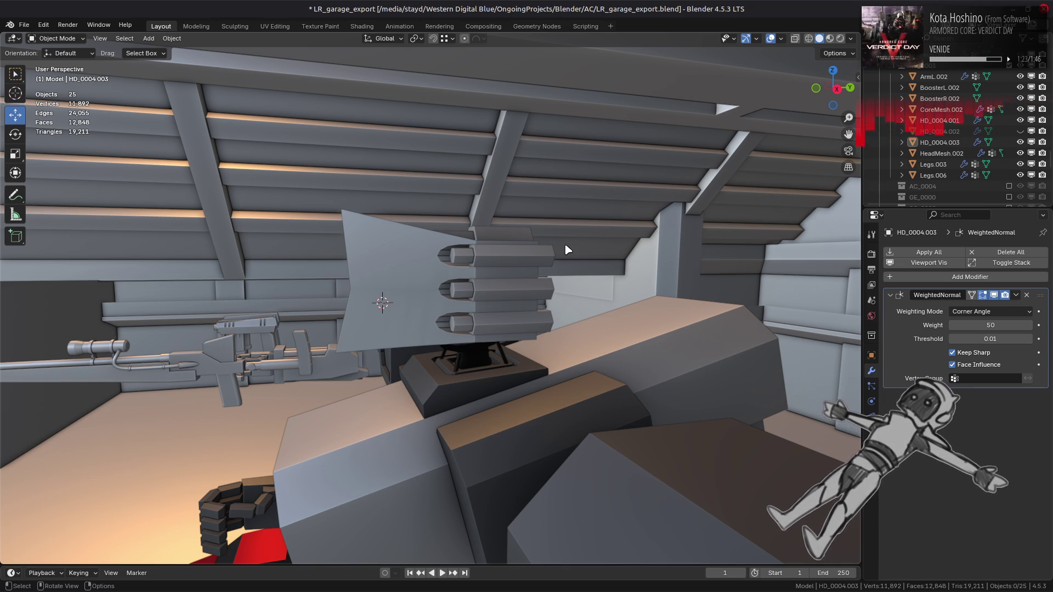
Step: Zoom in and orbit to view the three hexagonal missiles protruding from the launcher plate
scroll(567, 250, "up", 2)
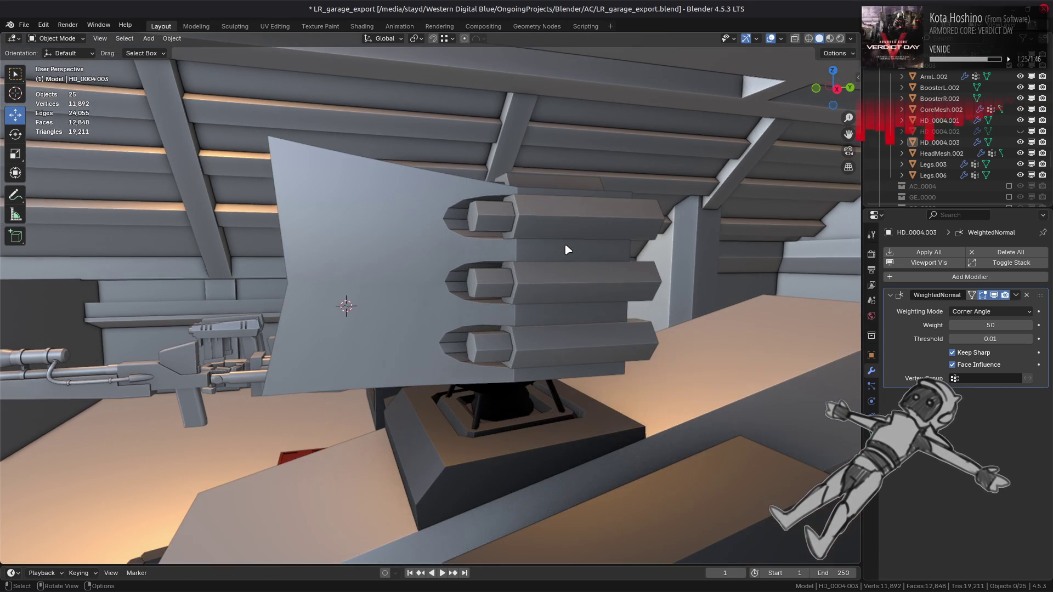
scroll(568, 250, "up", 1)
mouse_move(568, 249)
middle_mouse_down()
mouse_move(475, 297)
mouse_move(564, 296)
middle_mouse_up()
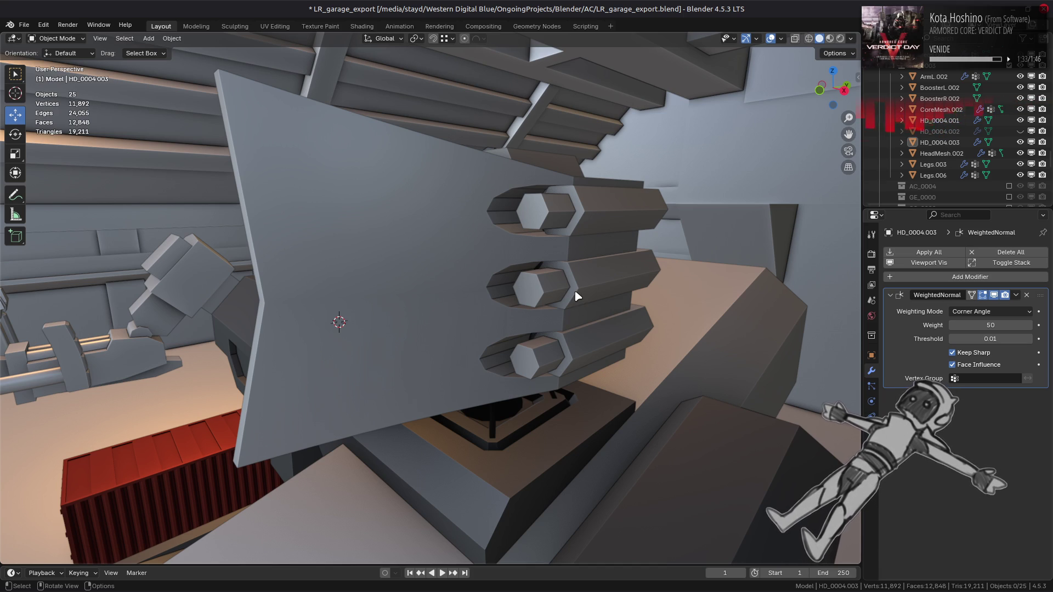
Step: Select the launcher plate HD_0004.001 and turn on the wireframe overlay
left_click(442, 291)
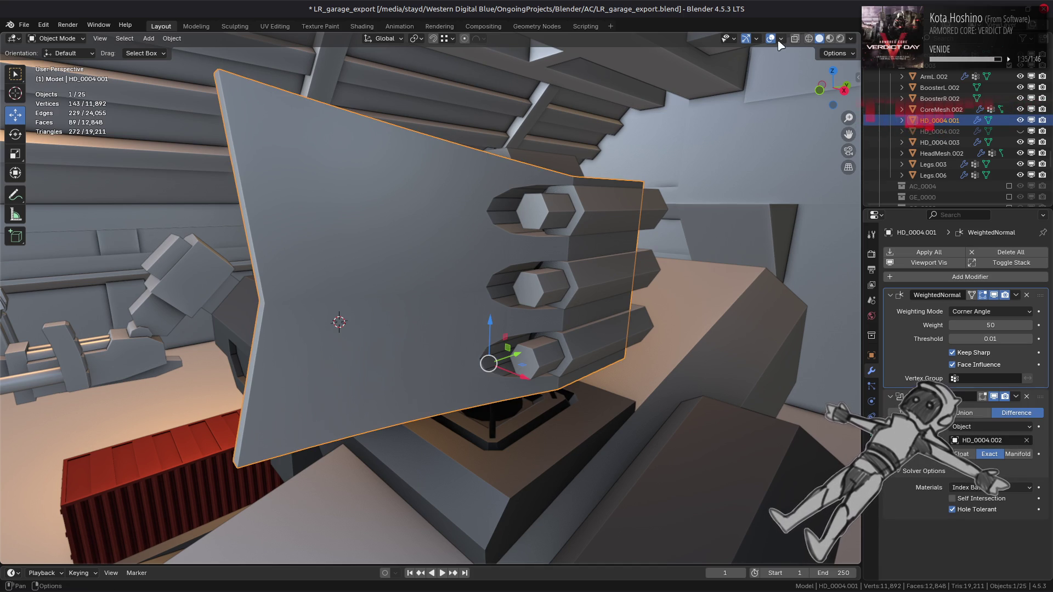
left_click(781, 38)
left_click(713, 224)
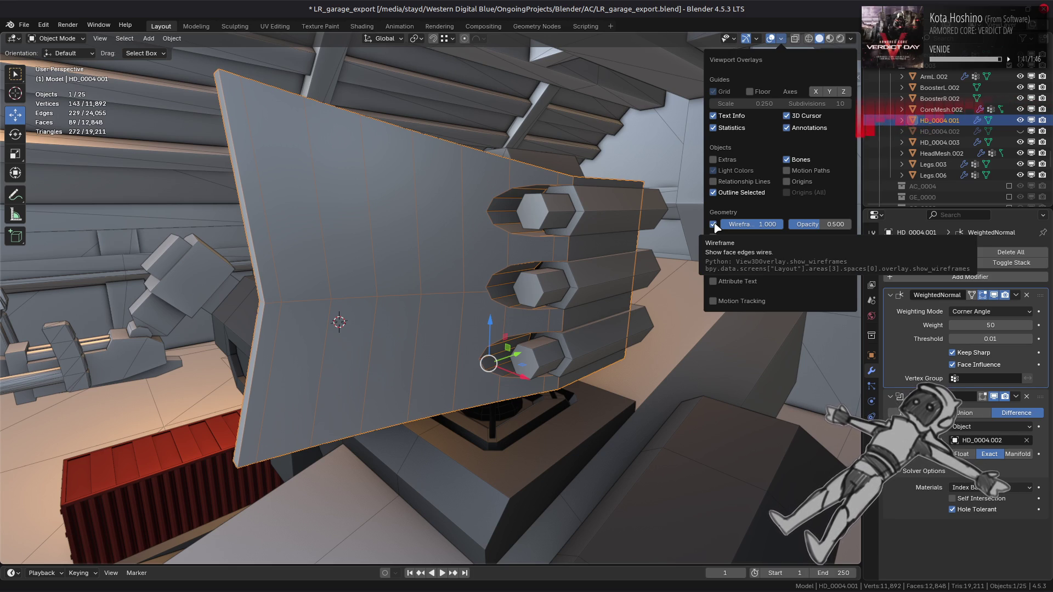
Step: Bevel the plate's horizontal edge loop at 90%
key("Tab")
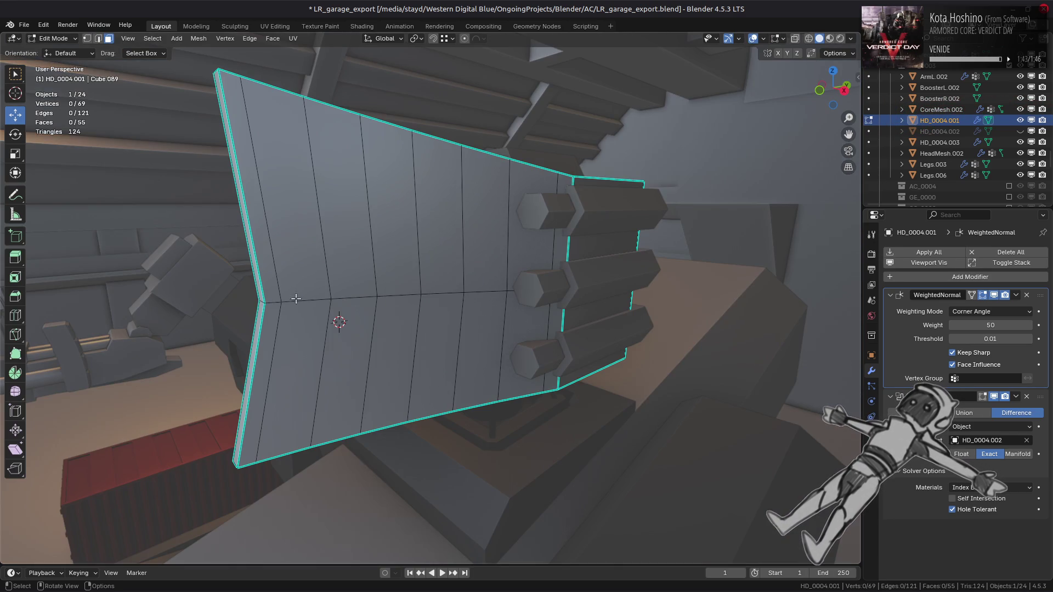
left_click(279, 304, "alt")
mouse_move(279, 304)
middle_mouse_down()
mouse_move(230, 282)
mouse_move(503, 250)
middle_mouse_up()
key("ctrl+b")
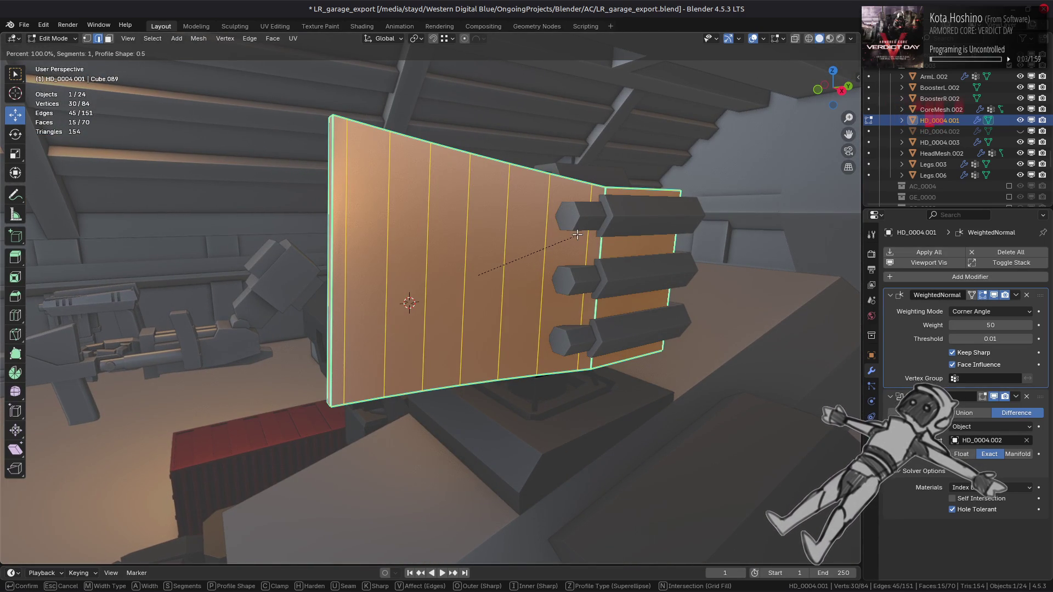
type("90")
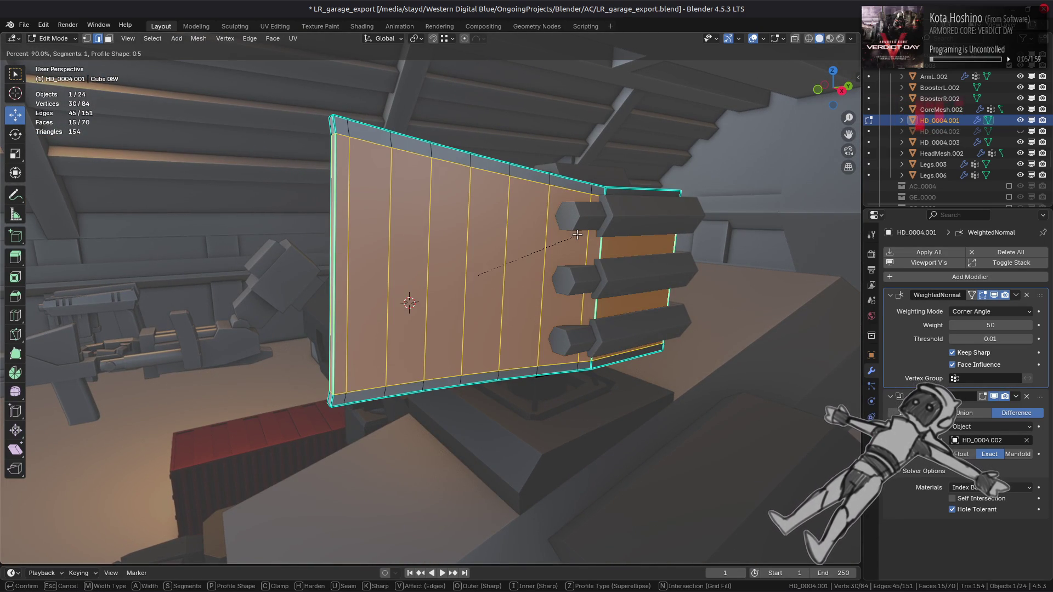
key("Return")
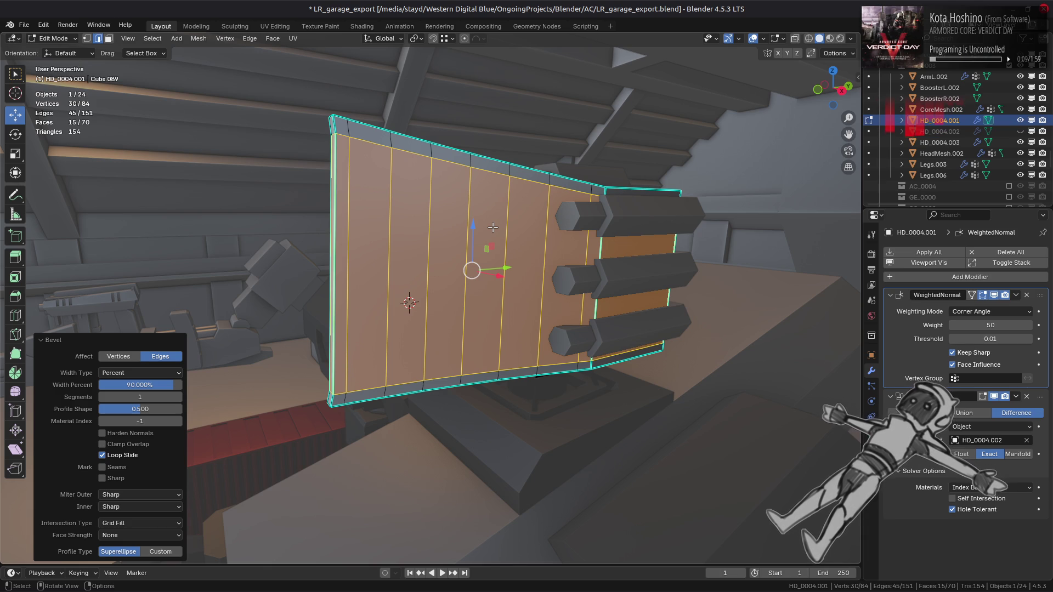
Step: Try MESHmachine's Refuse on the bevel, revert it, and reopen the MESHmachine menu
right_click(493, 227)
key("y")
left_click(296, 241)
key("ctrl+z")
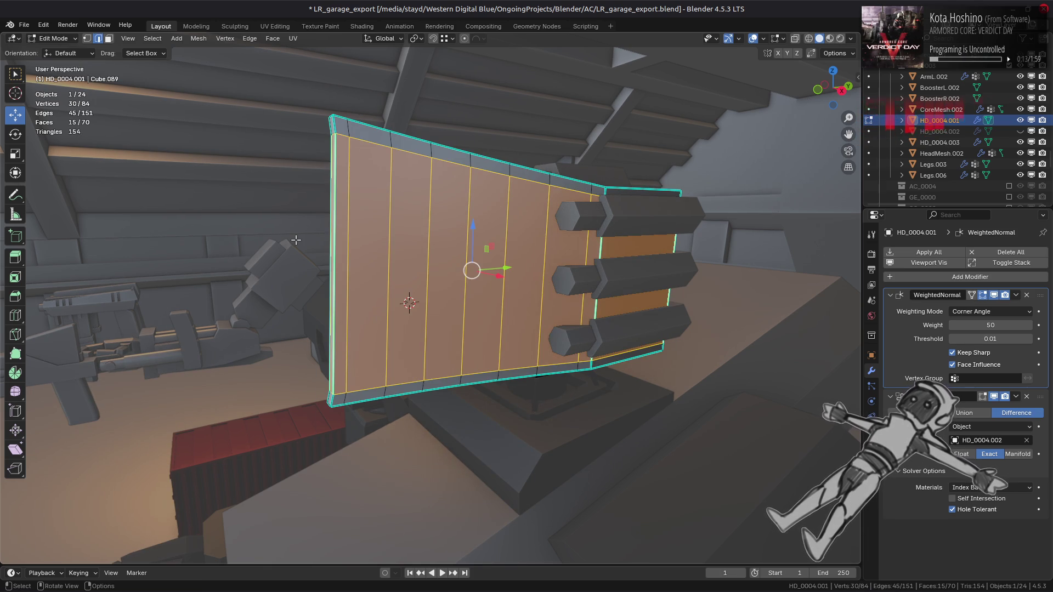
key("y")
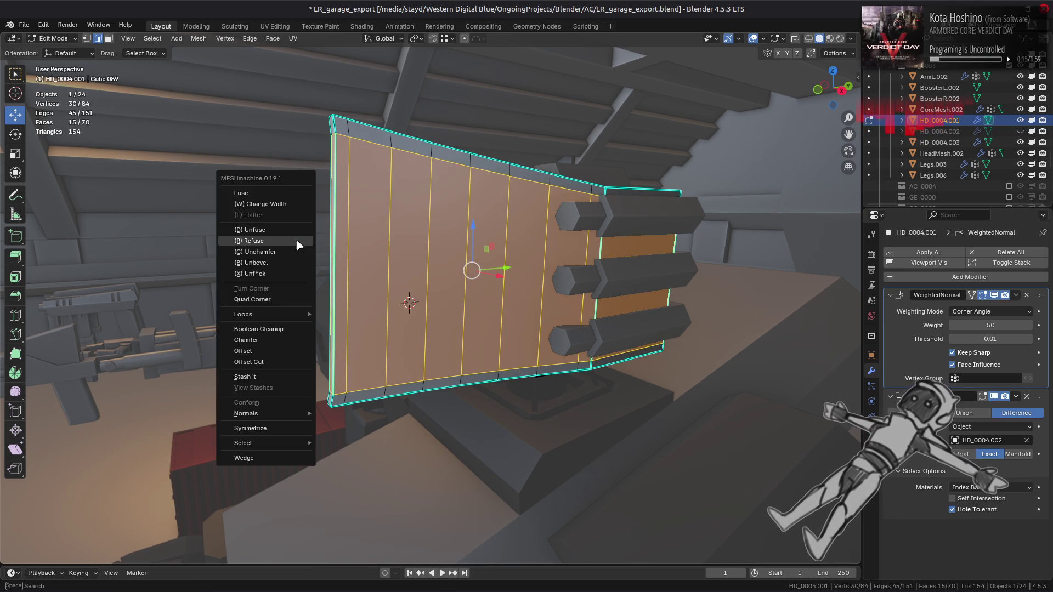
left_click(296, 241)
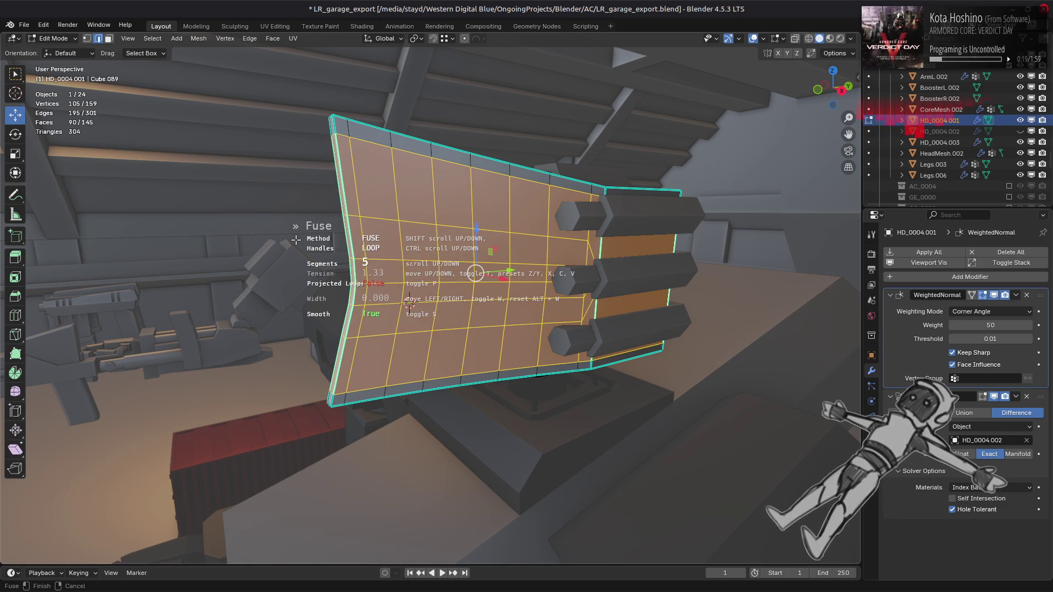
middle_click_drag(295, 241, 281, 233)
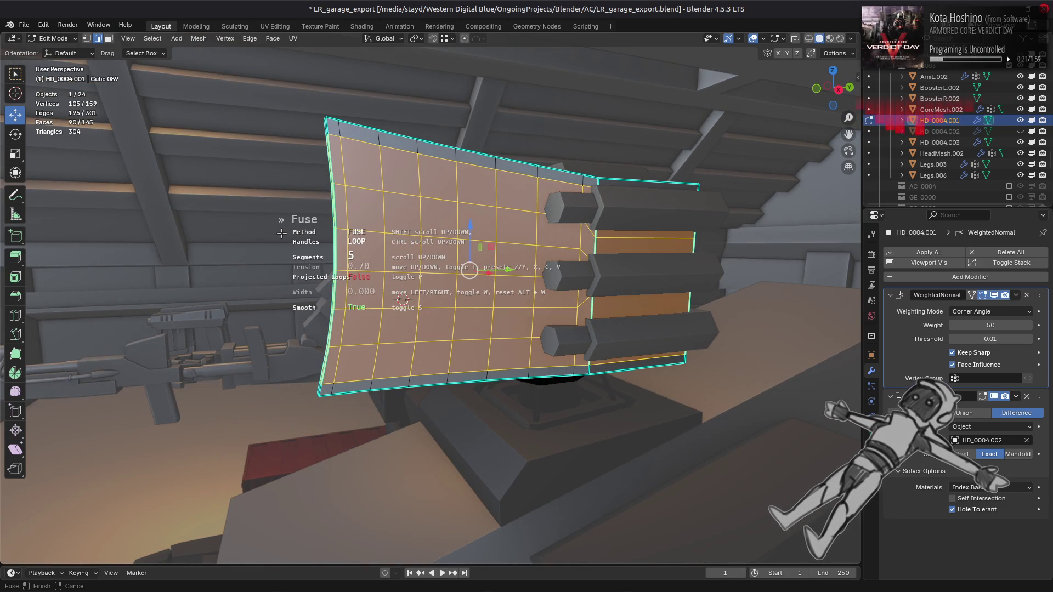
key("c")
scroll(281, 234, "up", 2)
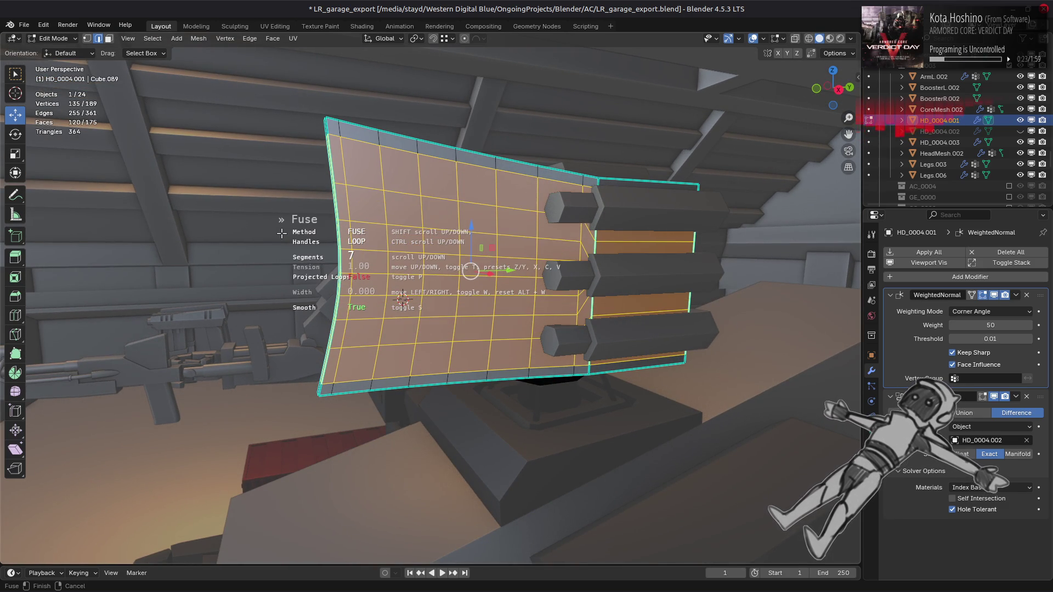
scroll(281, 233, "down", 2)
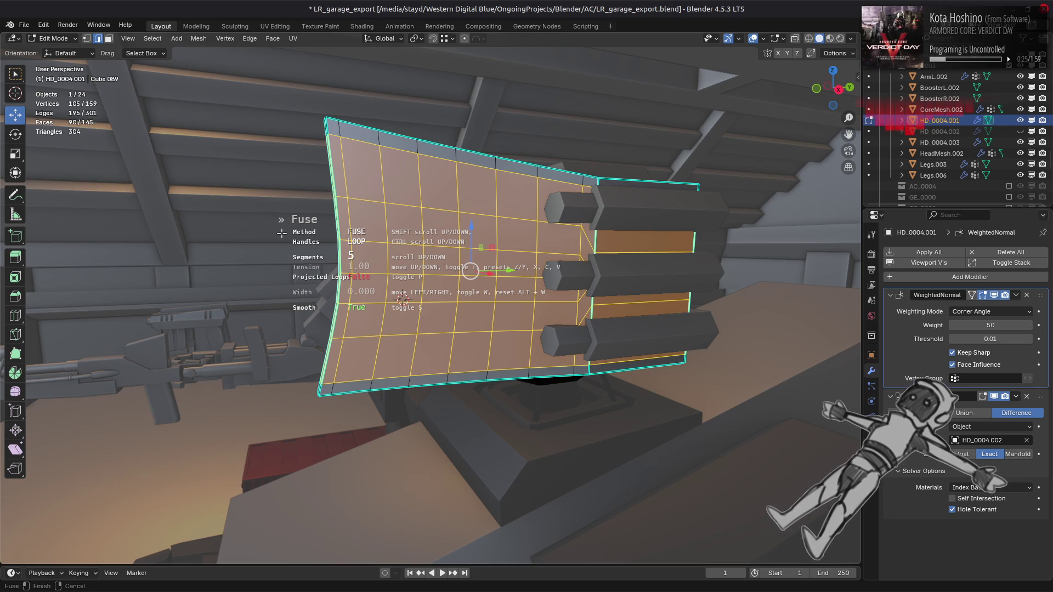
key("x")
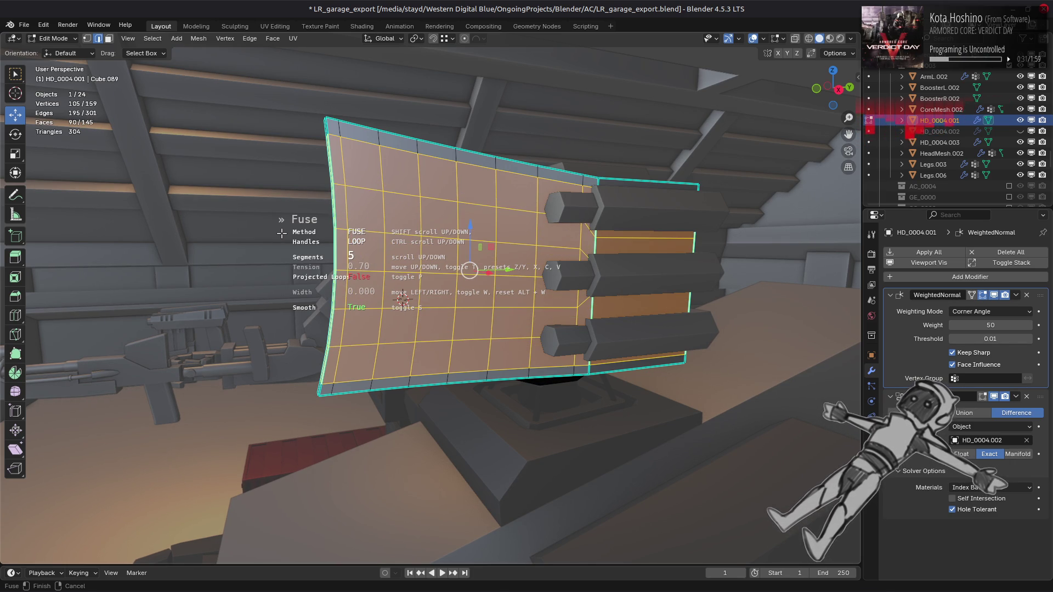
scroll(282, 233, "down", 2)
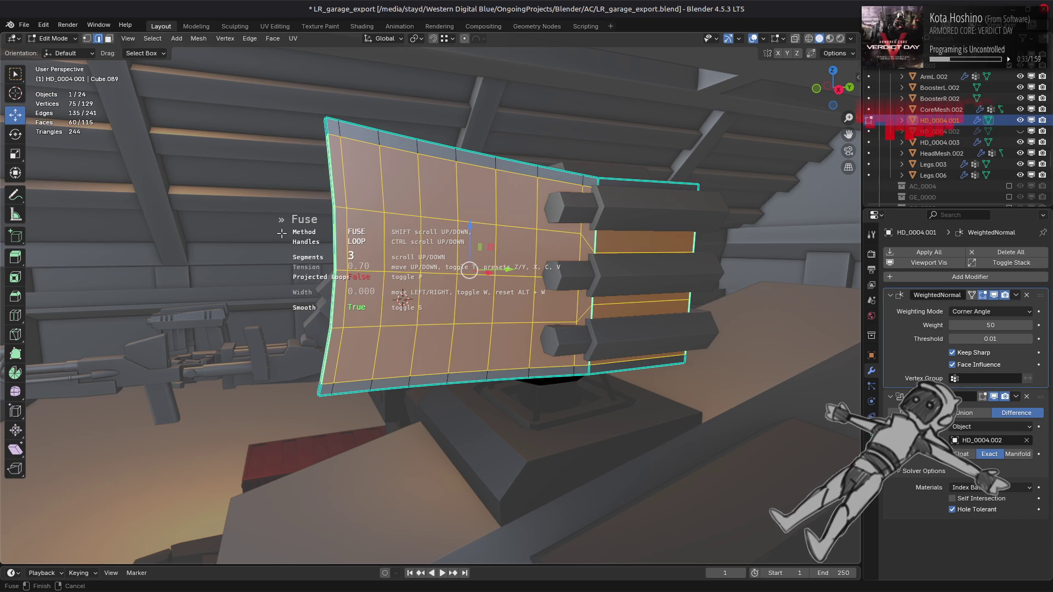
scroll(281, 233, "up", 2)
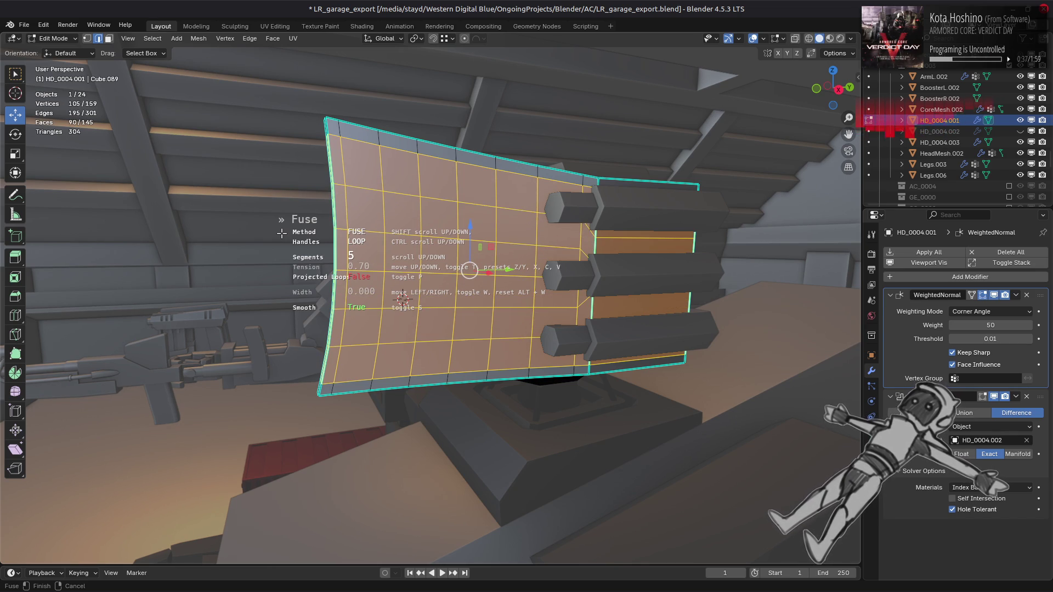
mouse_move(281, 233)
key("c")
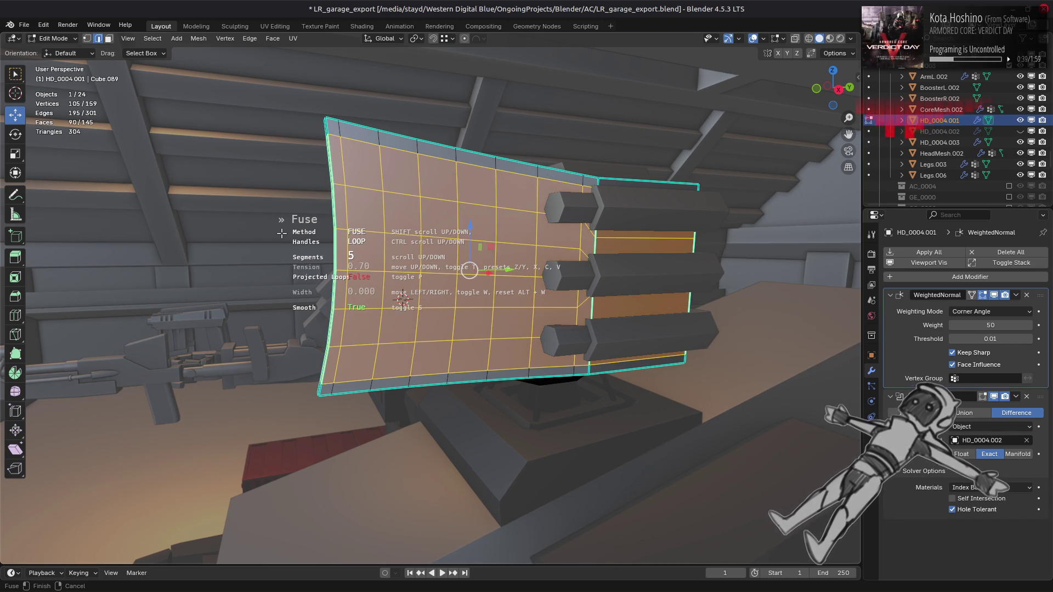
key("x")
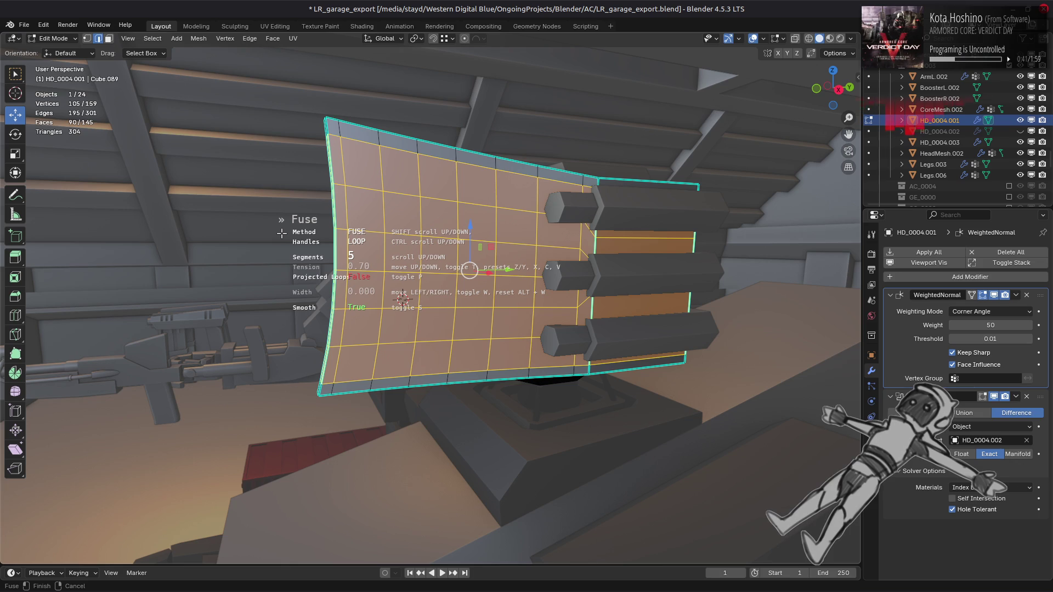
key("p")
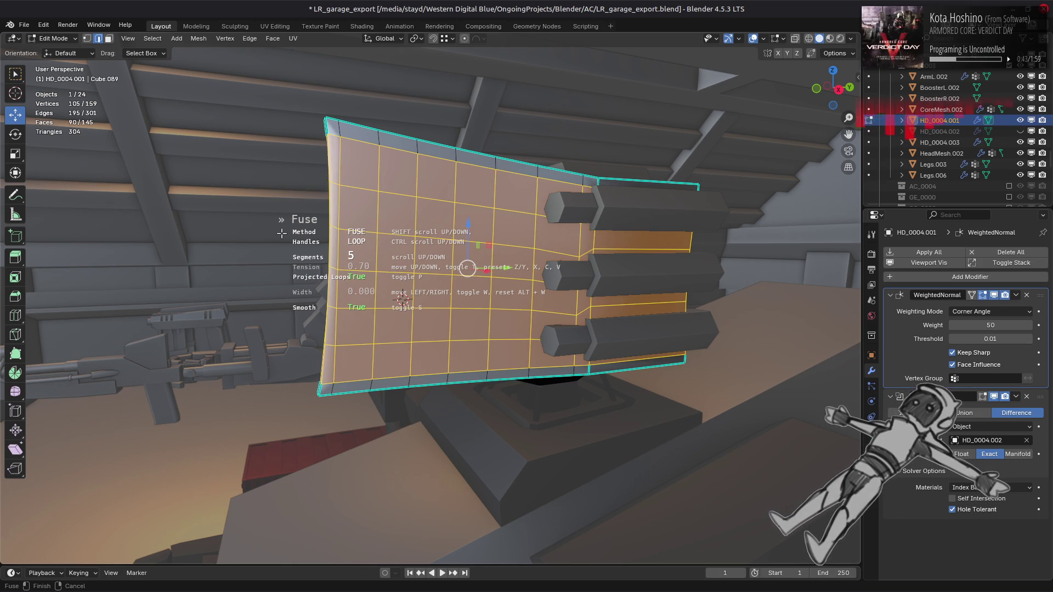
key("p")
scroll(281, 233, "up", 1, "ctrl")
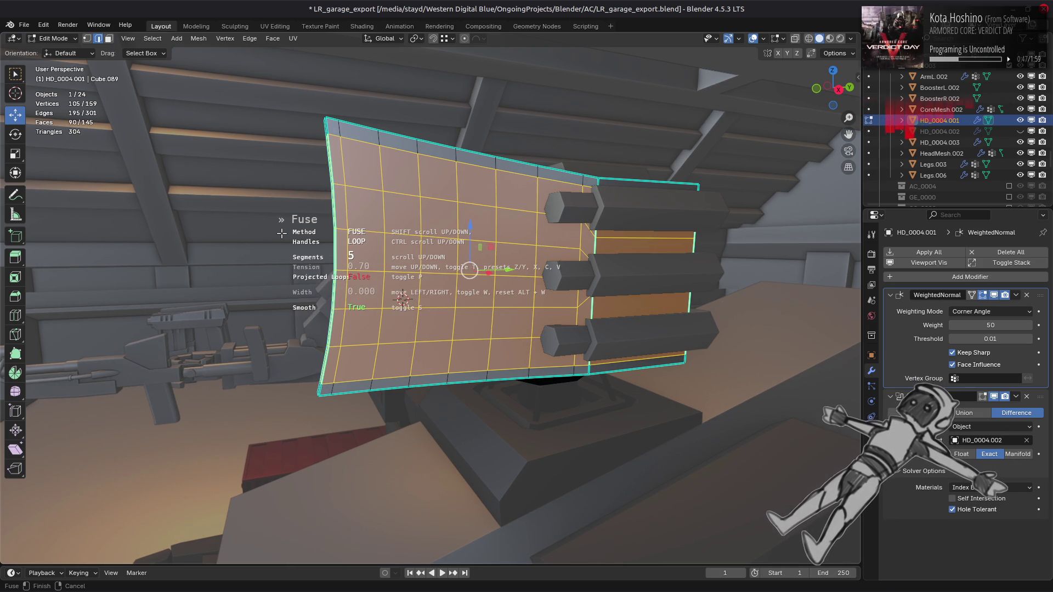
scroll(281, 233, "up", 1, "shift")
scroll(282, 233, "down", 1, "shift")
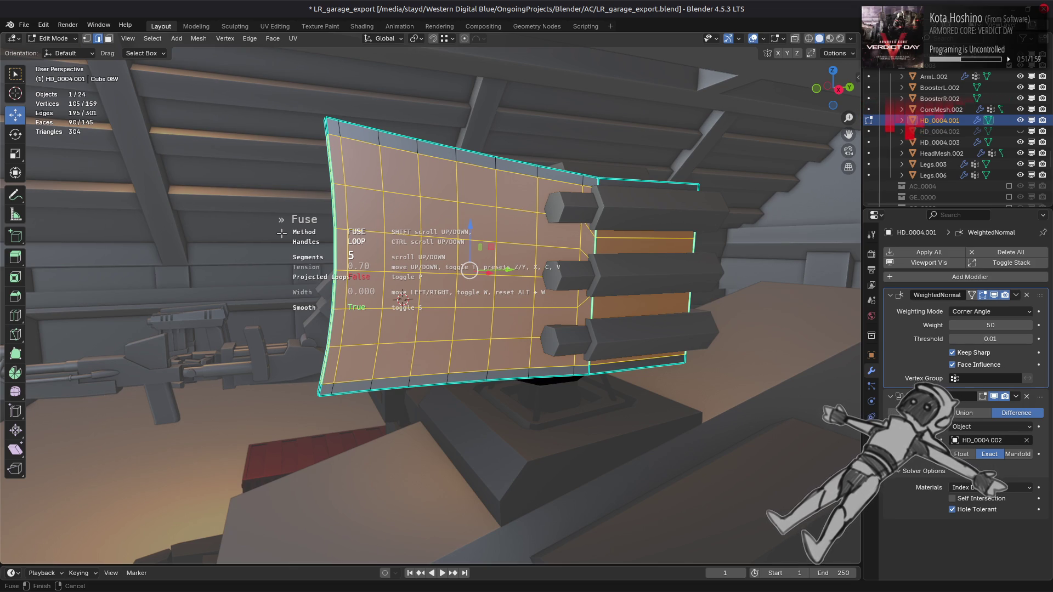
left_click(281, 234)
key("alt+a")
key("Tab")
mouse_move(400, 294)
middle_mouse_down()
mouse_move(430, 254)
mouse_move(627, 257)
mouse_move(400, 251)
mouse_move(417, 269)
mouse_move(406, 272)
mouse_move(369, 261)
mouse_move(555, 259)
mouse_move(536, 250)
mouse_move(171, 255)
middle_mouse_up()
key("Tab")
key("l")
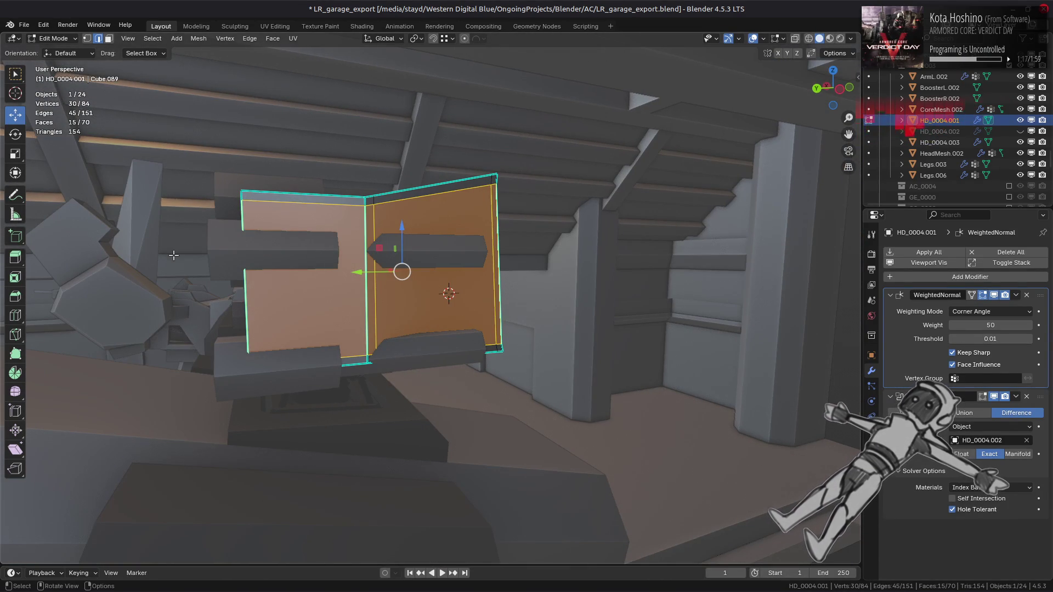
key("y")
Step: Start a Fuse on the selected faces, trying averaged tension and projected loops, and adjusting segments
key("f")
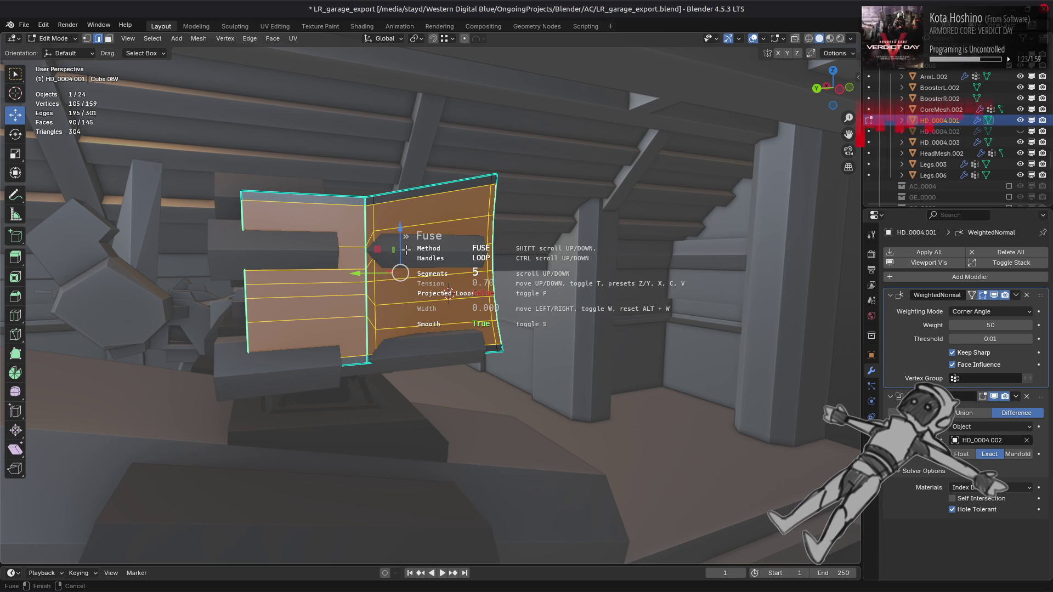
scroll(406, 250, "down", 1, "ctrl")
key("a")
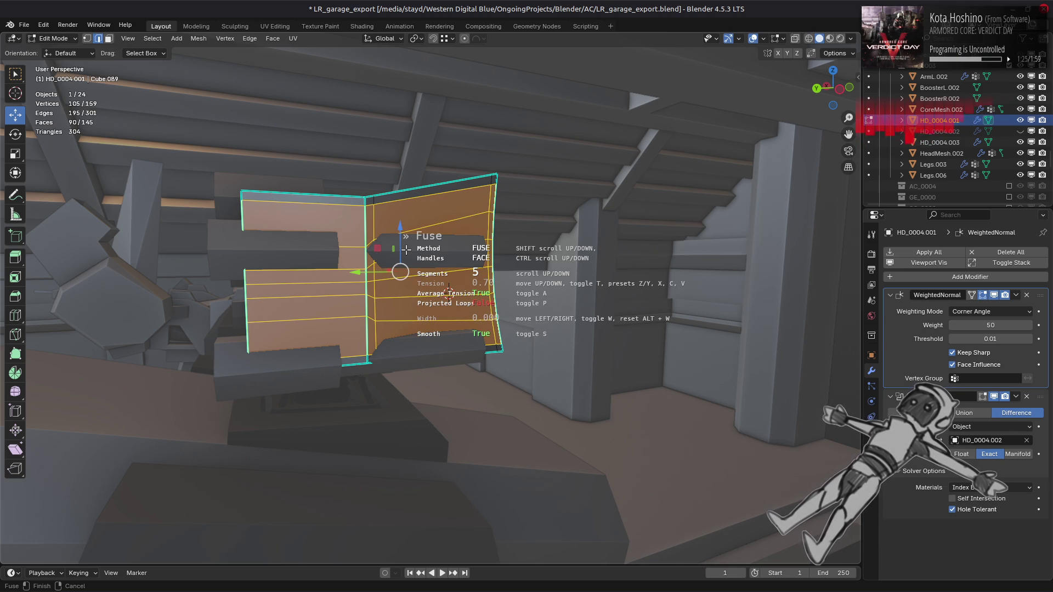
mouse_move(405, 249)
middle_mouse_down()
mouse_move(324, 251)
mouse_move(419, 258)
mouse_move(482, 329)
mouse_move(482, 263)
mouse_move(505, 281)
middle_mouse_up()
key("a")
key("a")
key("p")
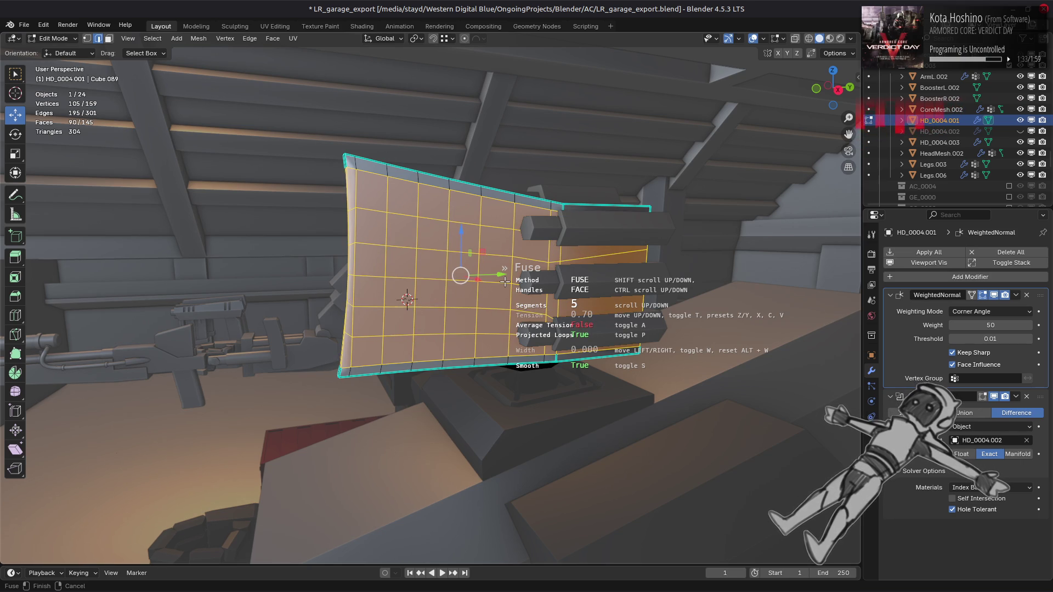
key("p")
key("a")
scroll(504, 282, "down", 1, "ctrl")
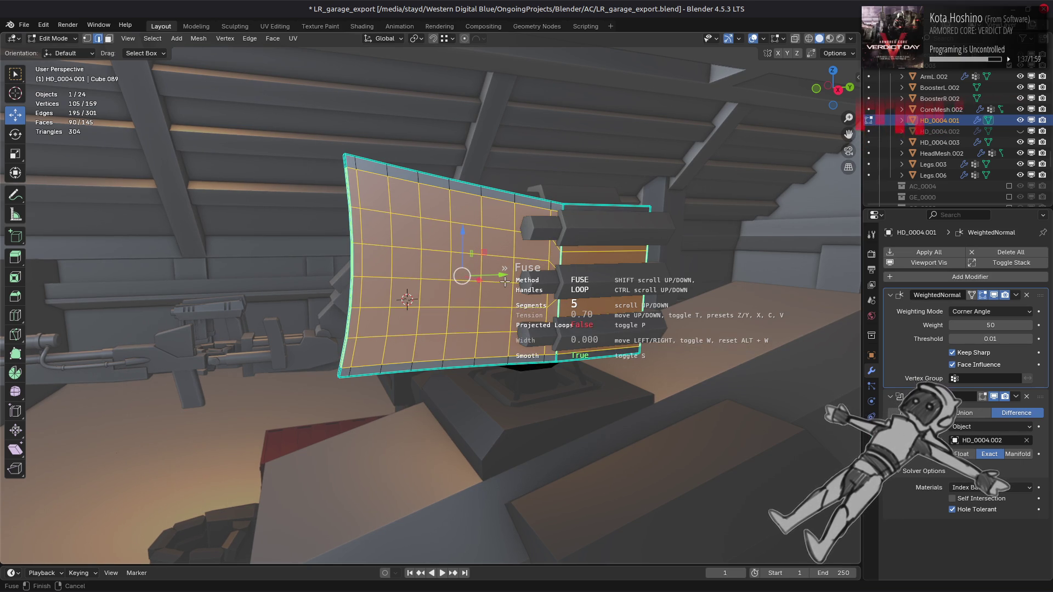
scroll(505, 281, "down", 1, "shift")
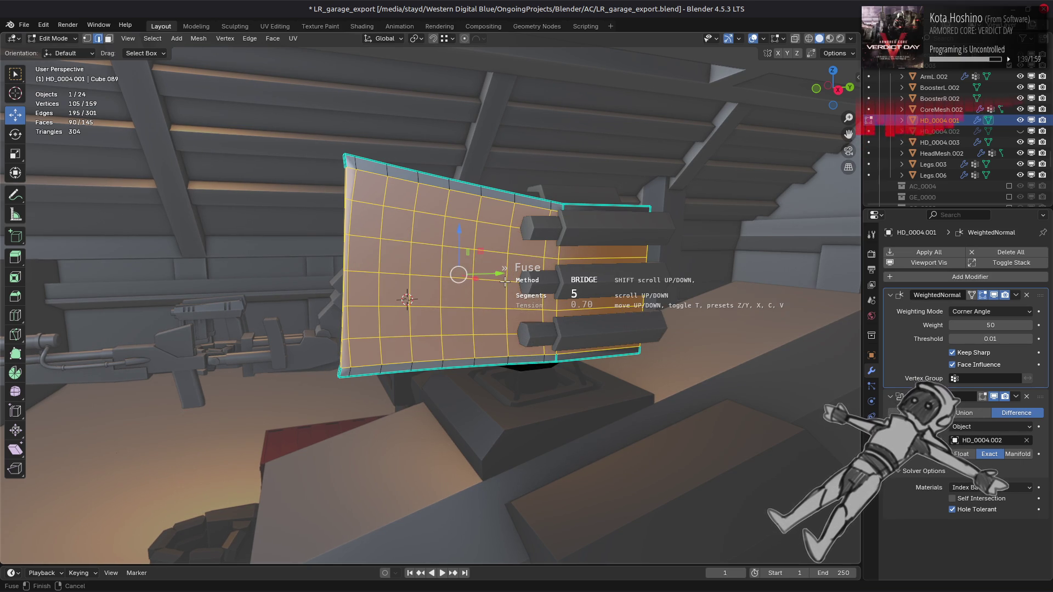
scroll(505, 282, "up", 1, "shift")
scroll(504, 282, "down", 1, "shift")
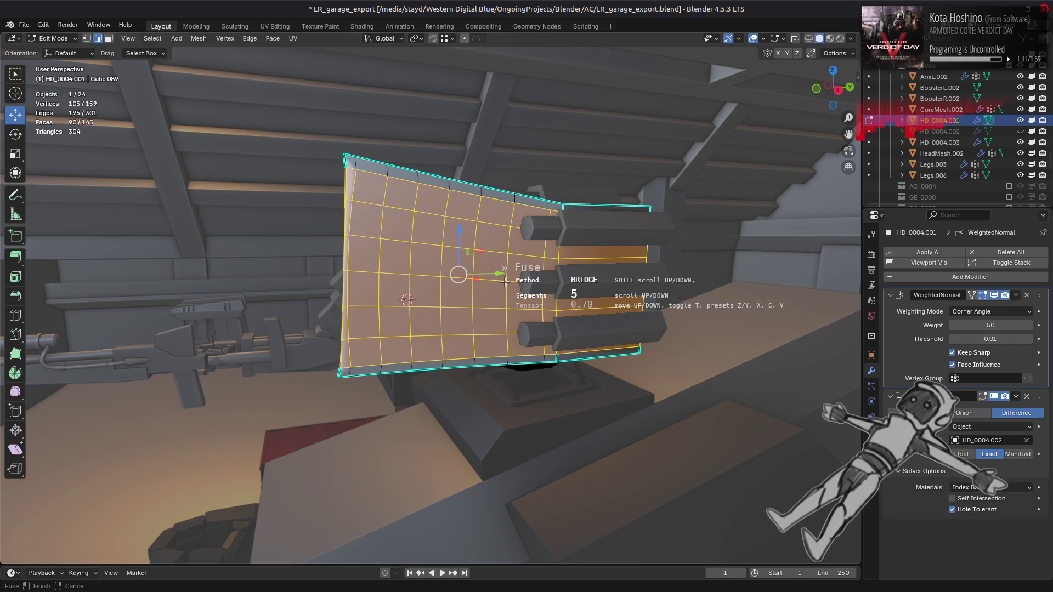
scroll(505, 281, "up", 1, "shift")
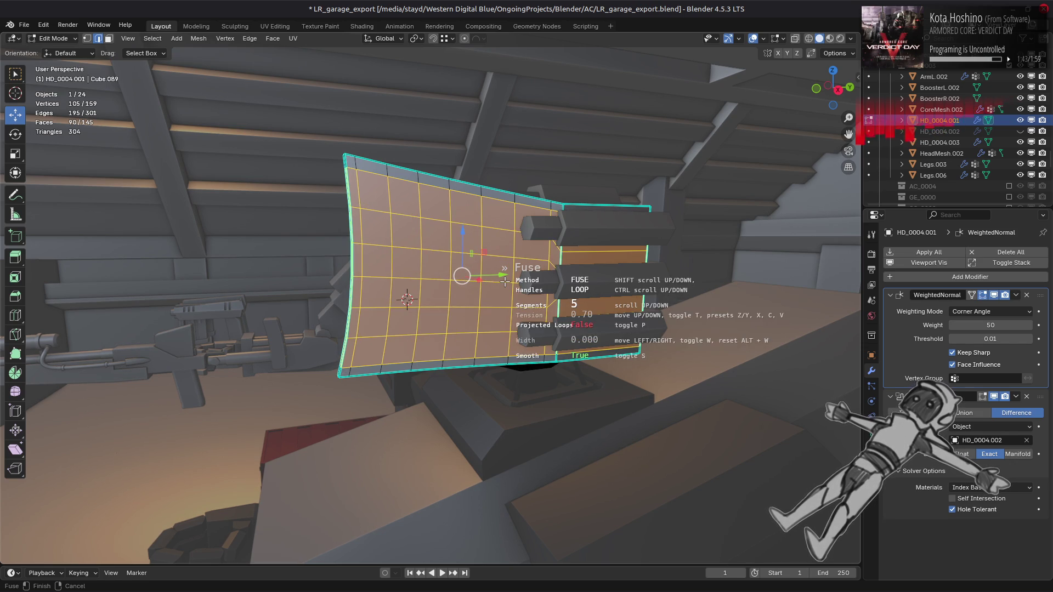
scroll(505, 281, "down", 1, "shift")
scroll(505, 281, "up", 1, "shift")
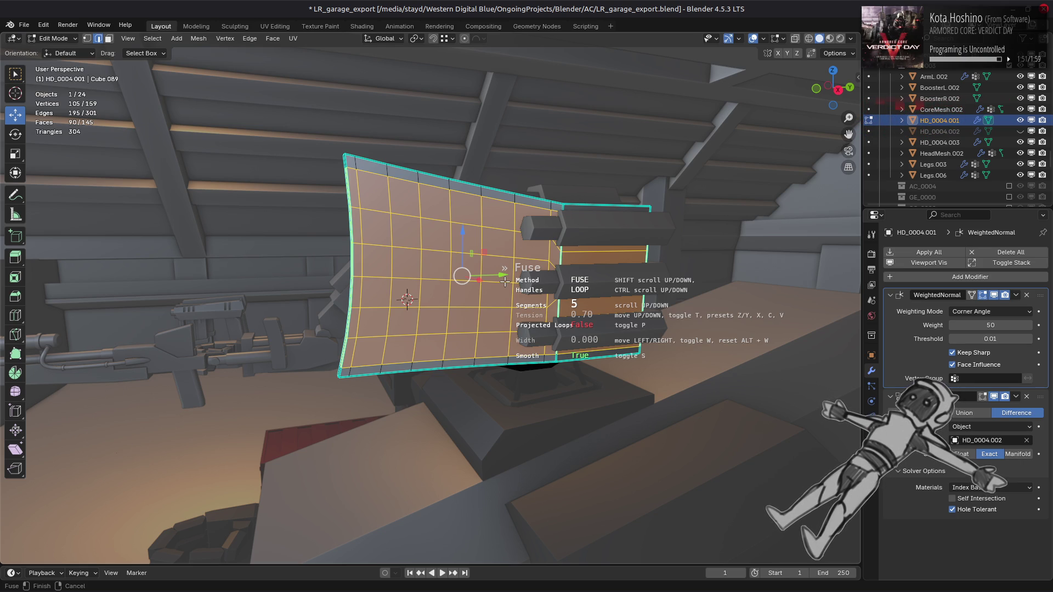
Step: Confirm the 5-segment Fuse, deselect everything, and return to Object Mode to view the panel
left_click(505, 281)
mouse_move(504, 281)
middle_mouse_down("alt")
mouse_move(466, 390)
mouse_move(495, 267)
mouse_move(448, 307)
middle_mouse_up("alt")
key("alt+a")
key("Tab")
Step: Inspect the fused panel in Object Mode, then undo twice in Edit Mode to remove the fuse
key("alt+a")
key("Tab")
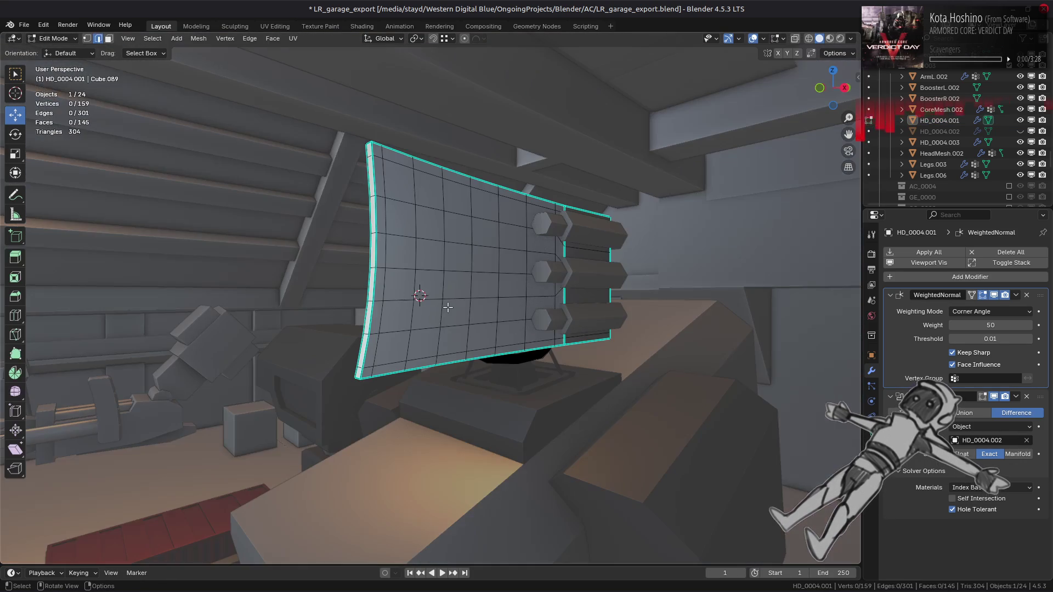
key("Tab")
key("alt+a")
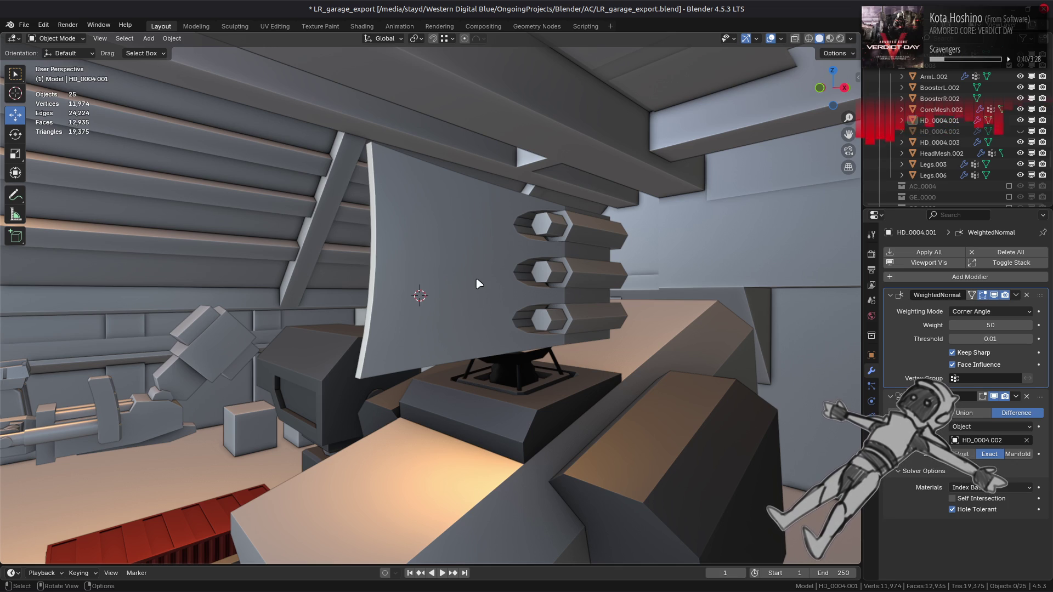
middle_click_drag(476, 284, 423, 293)
key("Tab")
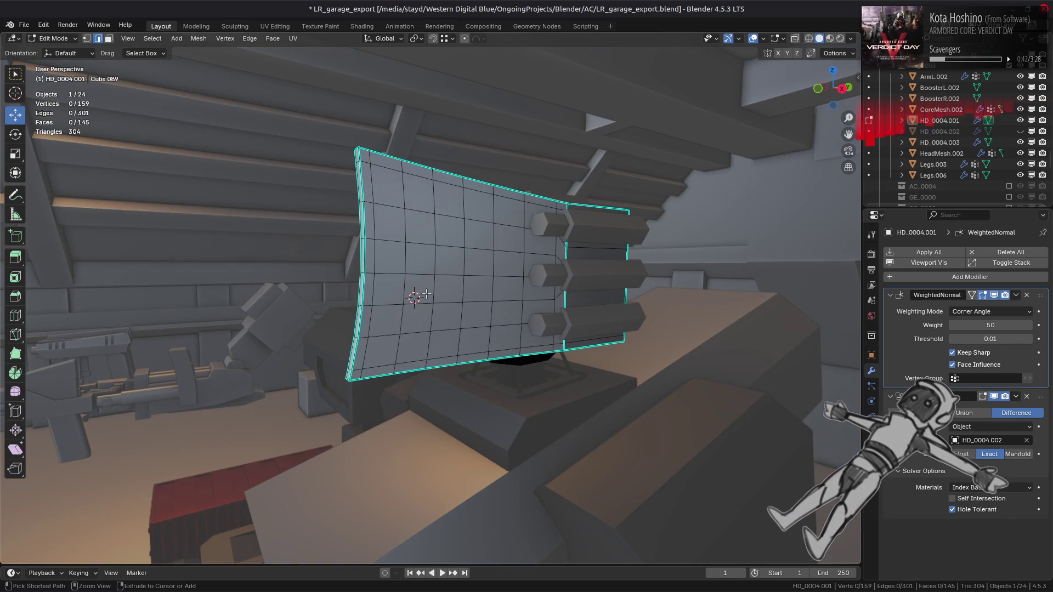
key("ctrl+z")
key("ctrl+z")
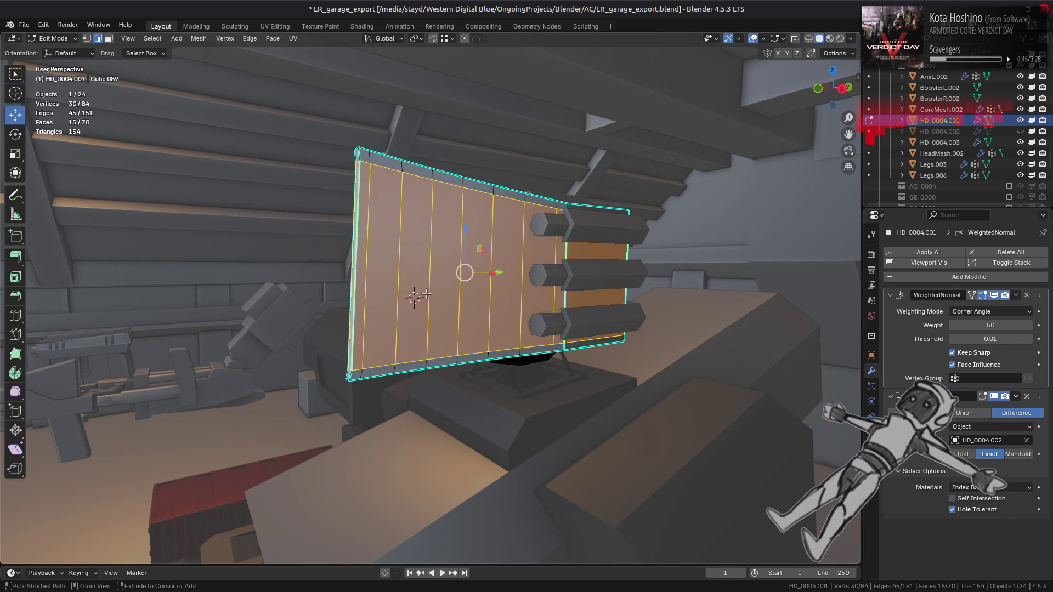
key("ctrl+z")
Step: Bevel the panel's horizontal middle edge loop into 5 segments at about 83% width
left_click(406, 296, "alt")
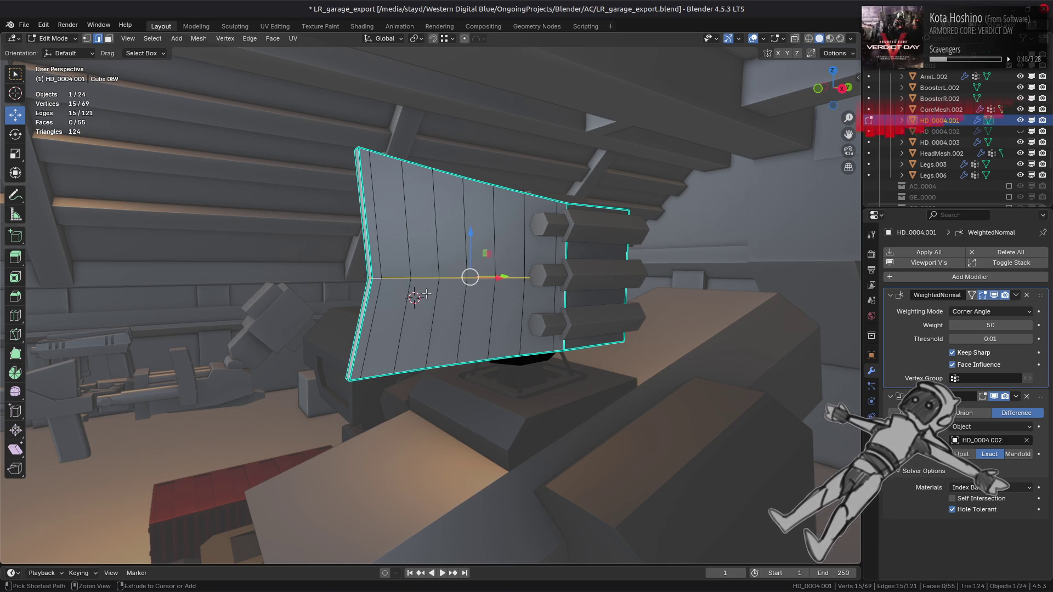
key("ctrl+b")
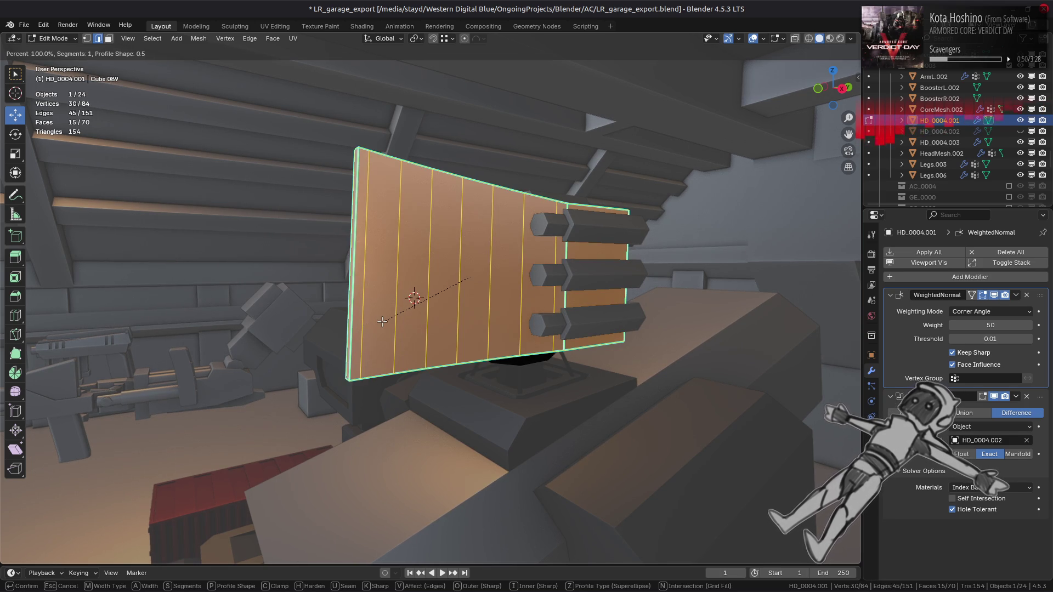
scroll(382, 322, "up", 1)
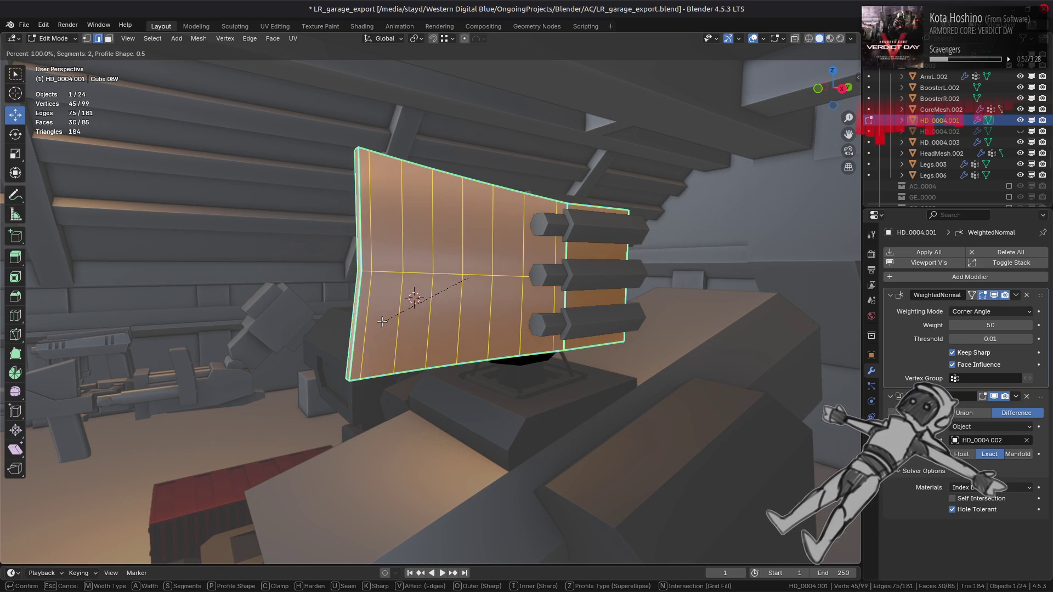
scroll(412, 316, "up", 4)
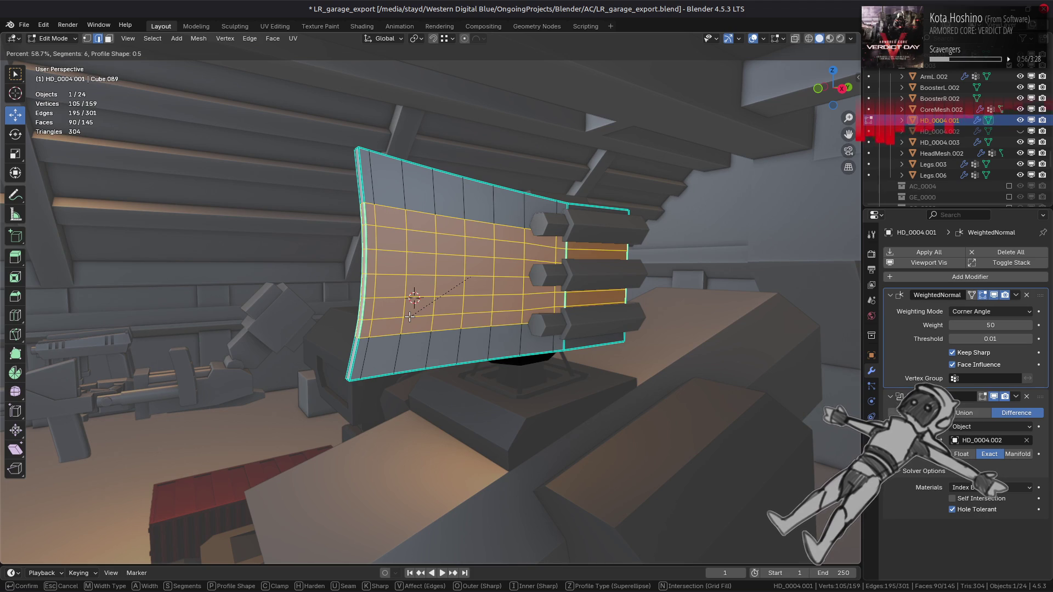
scroll(410, 316, "down", 1)
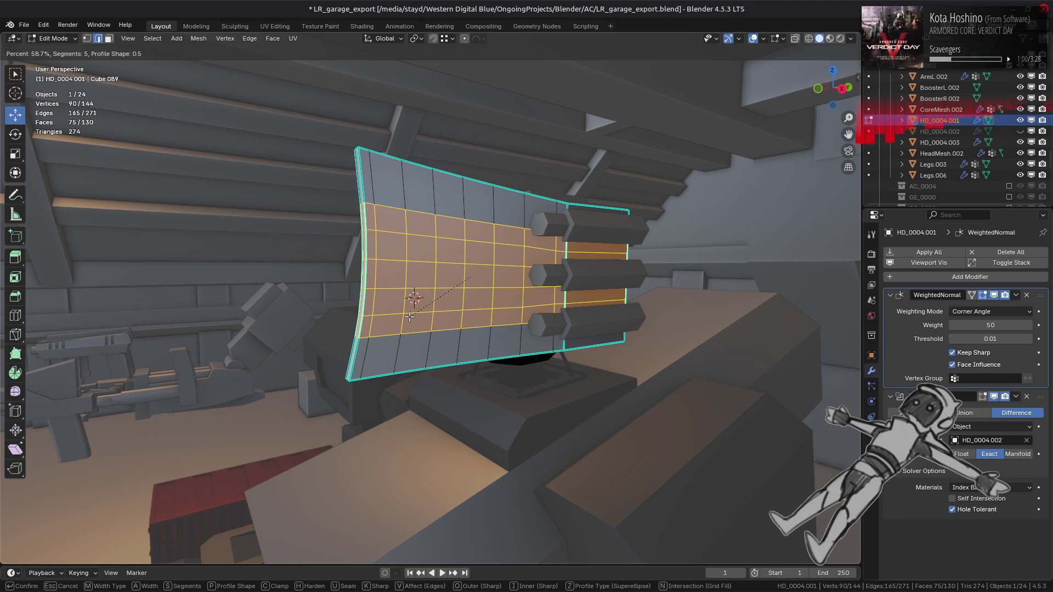
mouse_move(400, 320)
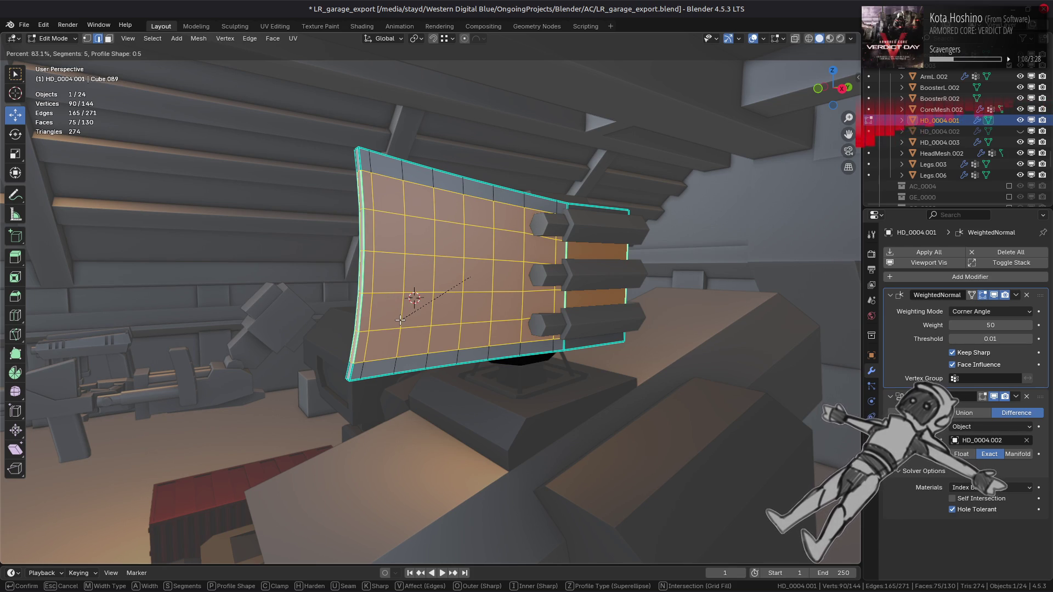
left_click(401, 320)
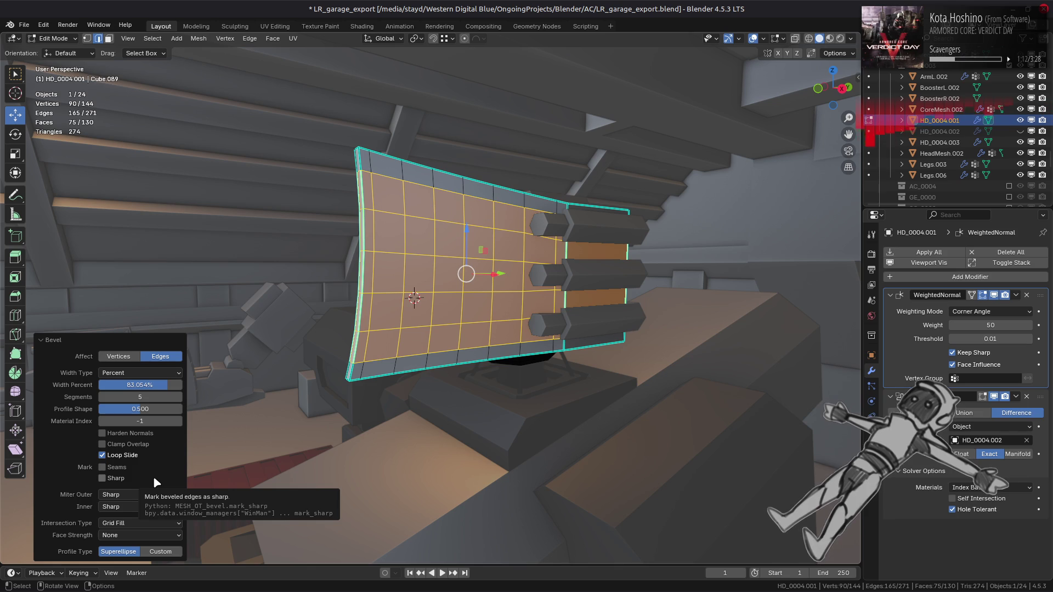
Step: Set the bevel profile shape to 0.7, try 1.0, and widen the bevel to 100%
left_click(154, 409)
key("BackSpace")
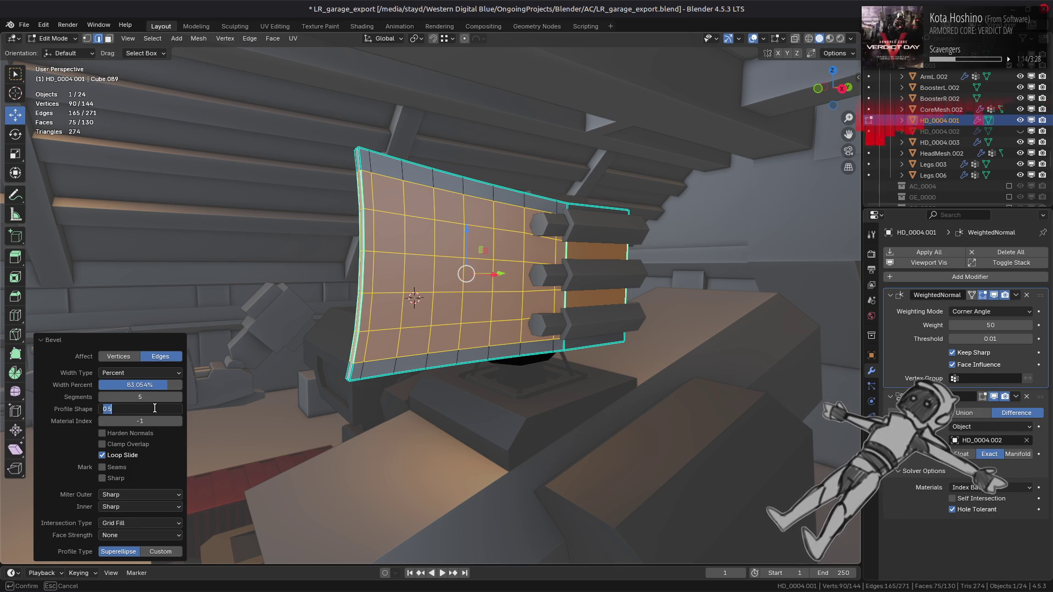
type("0.7")
key("Return")
middle_click_drag(418, 352, 373, 351)
scroll(373, 329, "up", 5)
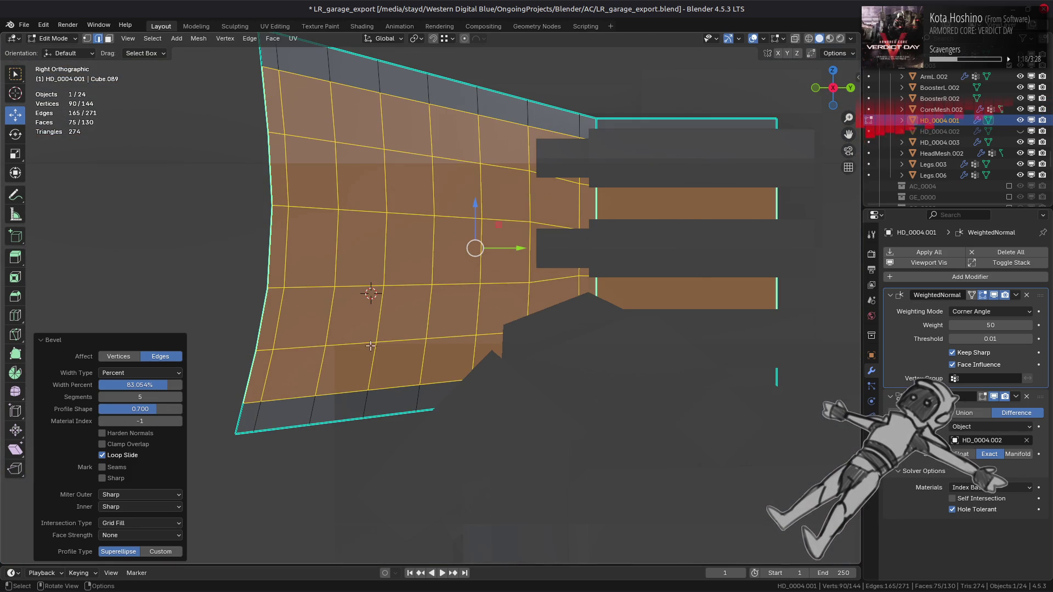
left_click_drag(165, 409, 186, 414)
mouse_move(438, 313)
middle_mouse_down()
mouse_move(514, 315)
mouse_move(413, 269)
middle_mouse_up()
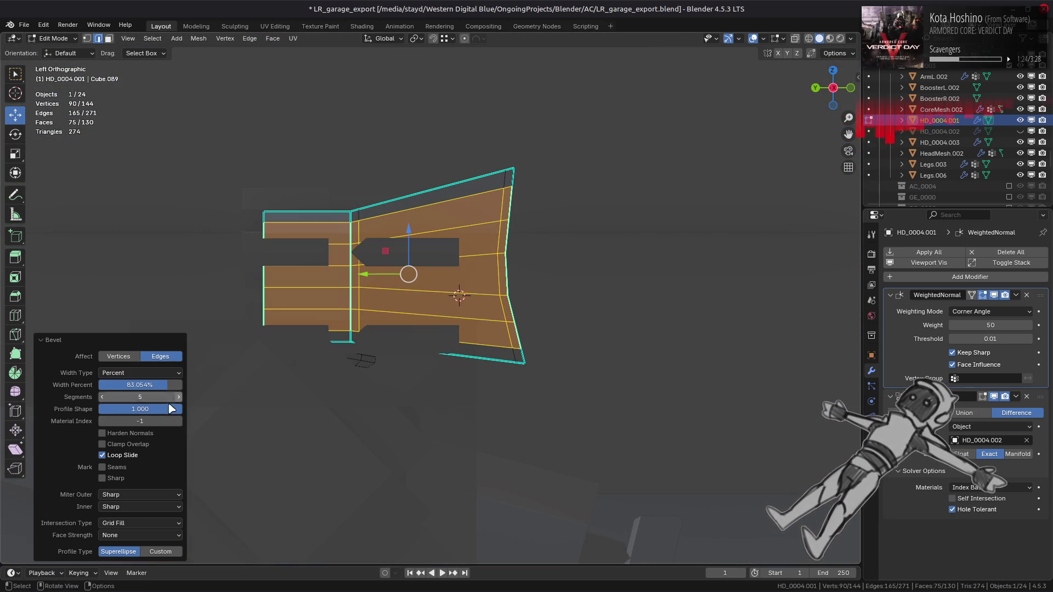
mouse_move(413, 269)
left_mouse_down()
mouse_move(651, 266)
mouse_move(418, 268)
mouse_move(525, 258)
mouse_move(186, 409)
mouse_move(444, 245)
mouse_move(384, 286)
left_mouse_up()
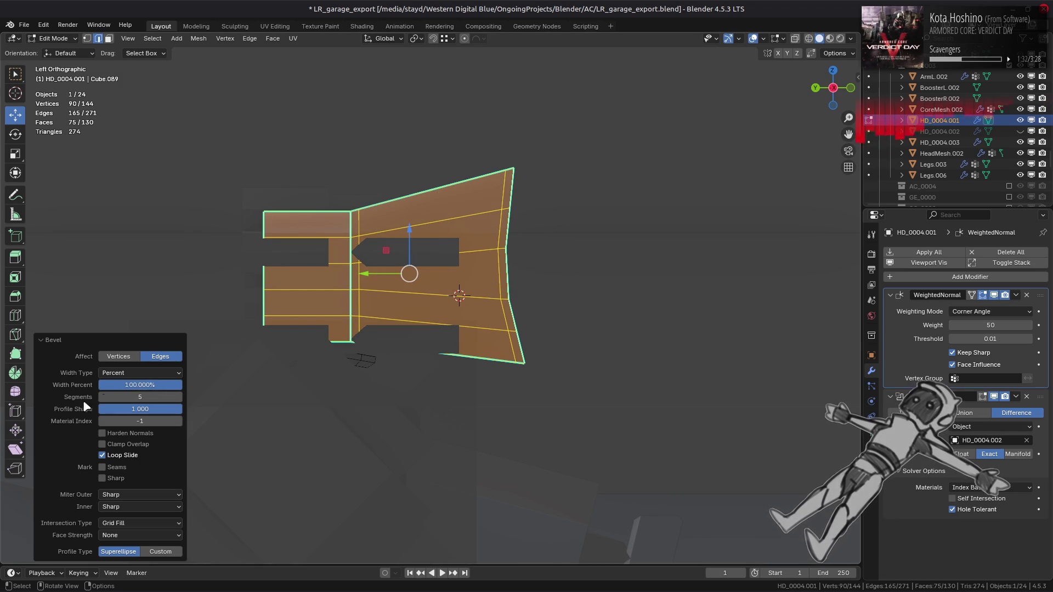
Step: Raise the bevel to 6 segments and settle the profile shape at 0.7 after trying 0.5
left_click(107, 402)
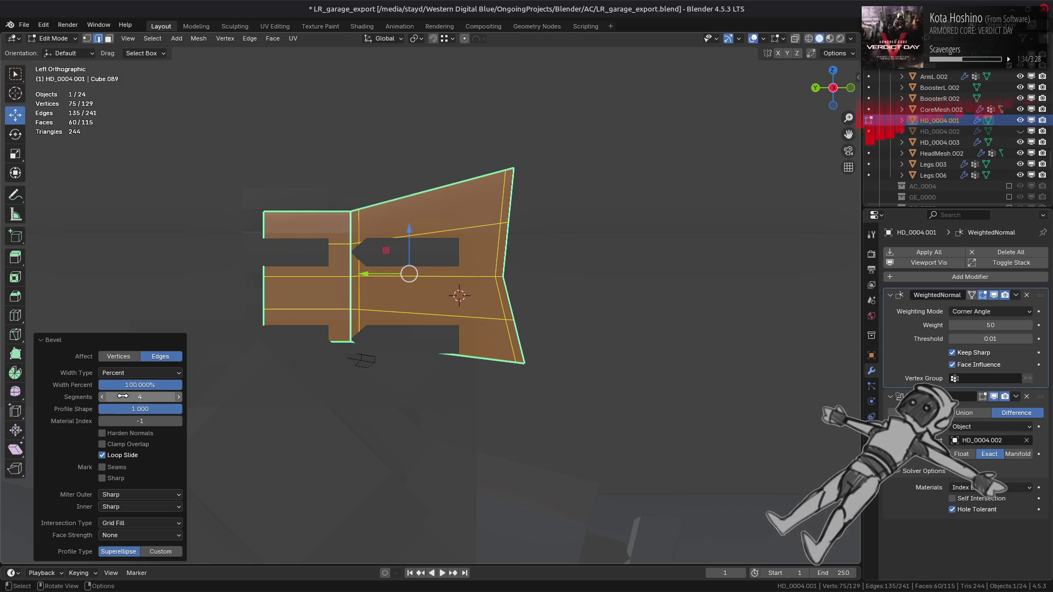
left_click(179, 400)
left_click(180, 398)
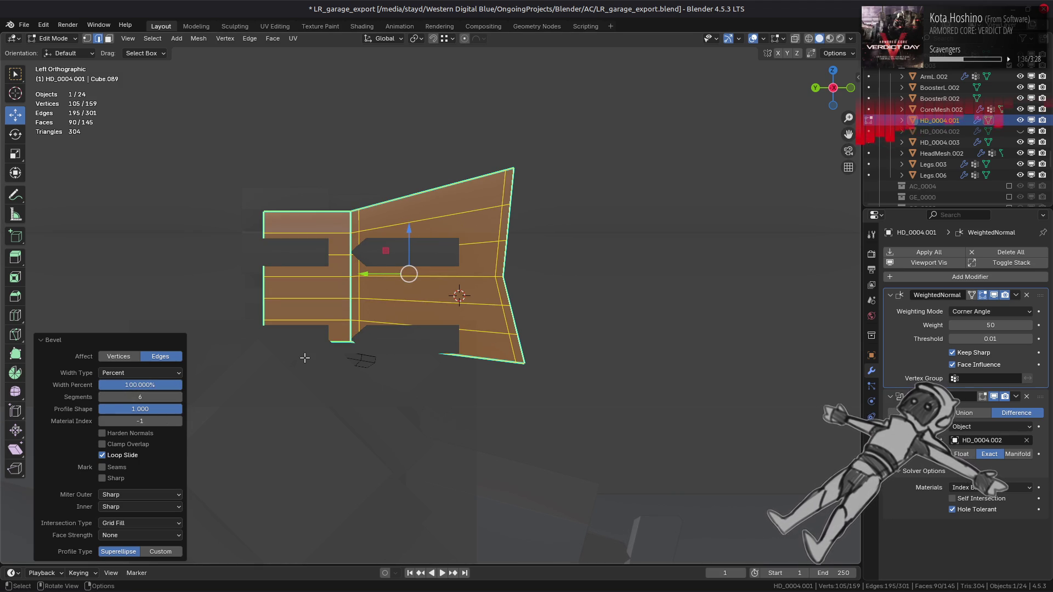
left_click_drag(174, 410, 172, 413)
left_click(172, 412)
type("0.5")
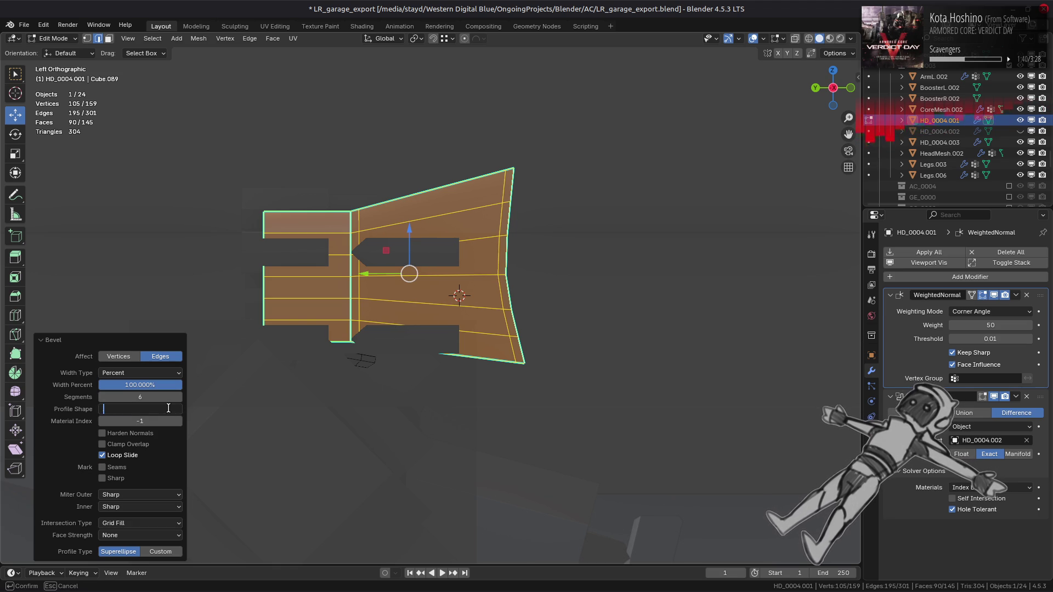
key("Return")
left_click(171, 412)
type("0.7")
key("Return")
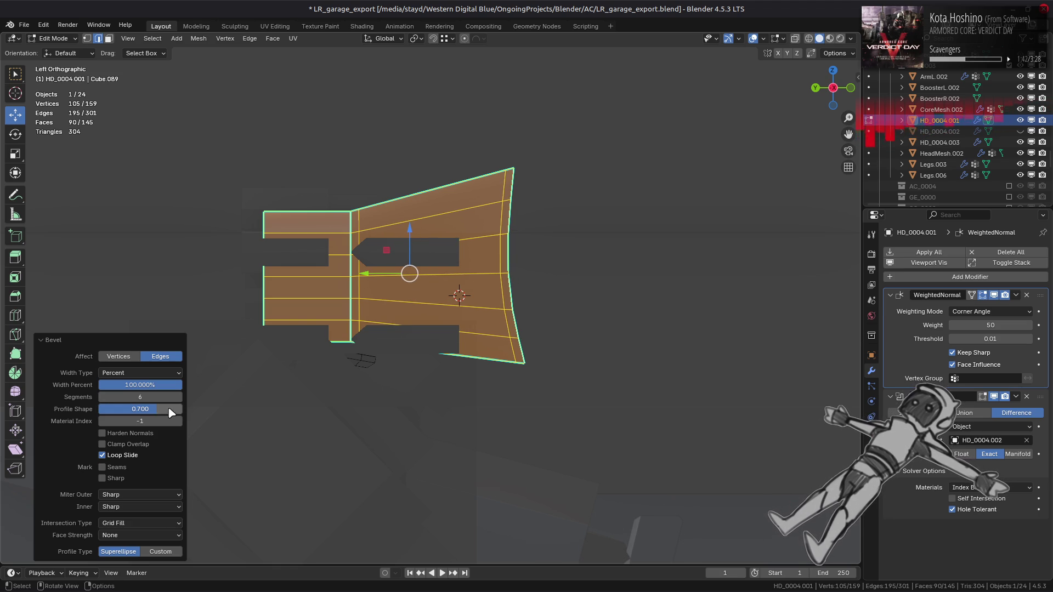
middle_click_drag(565, 270, 348, 281)
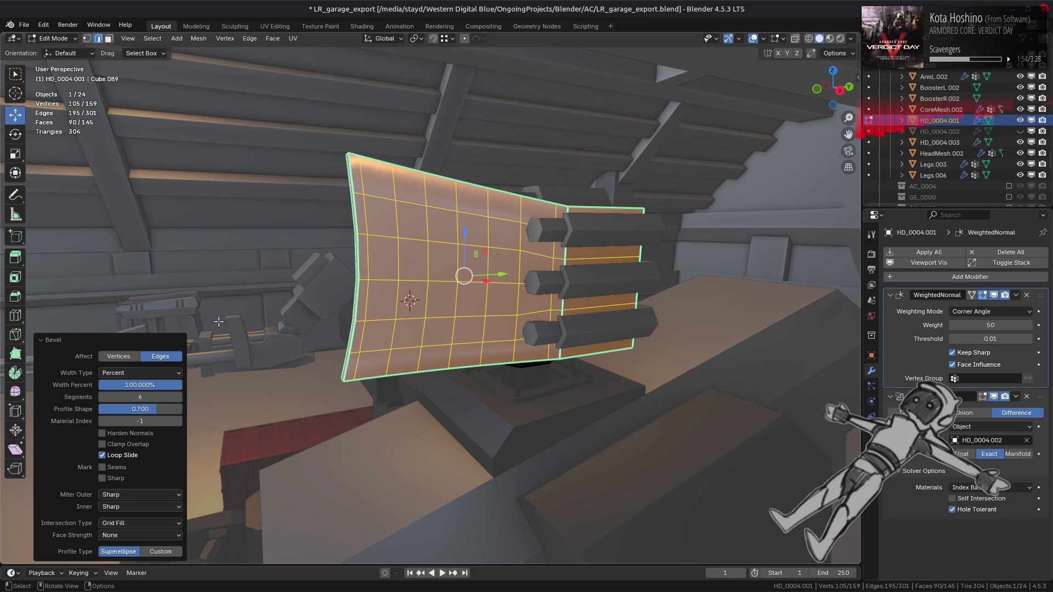
Step: Try hardened normals and different bevel widths, then undo the bevel entirely
left_click(149, 434)
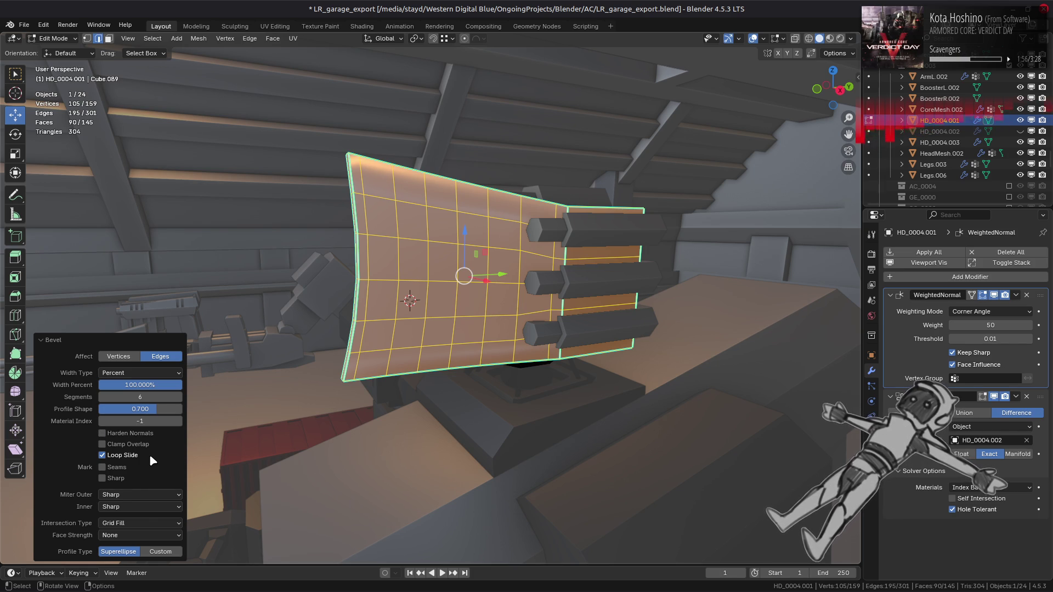
mouse_move(140, 385)
left_mouse_down()
mouse_move(410, 248)
mouse_move(652, 250)
mouse_move(561, 247)
mouse_move(576, 245)
left_mouse_up()
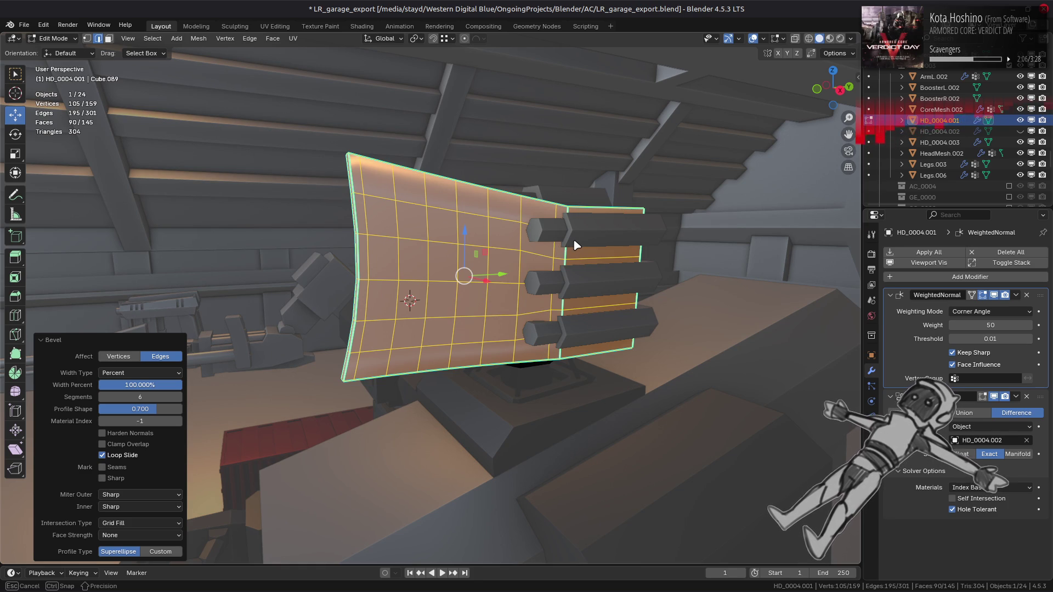
left_click_drag(576, 245, 576, 245)
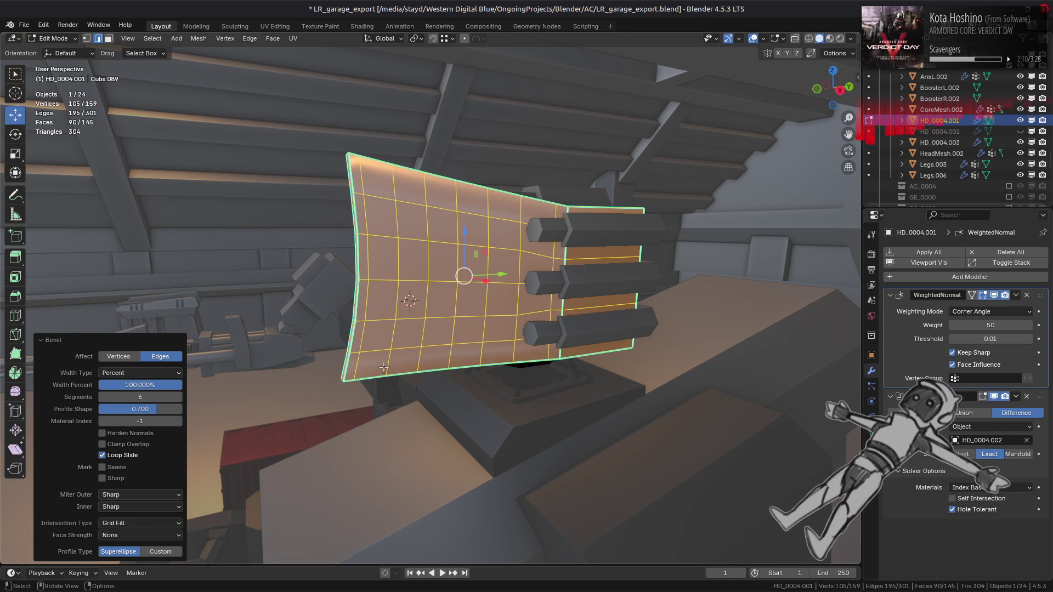
mouse_move(384, 367)
middle_mouse_down()
mouse_move(400, 362)
mouse_move(386, 365)
middle_mouse_up()
key("ctrl+z")
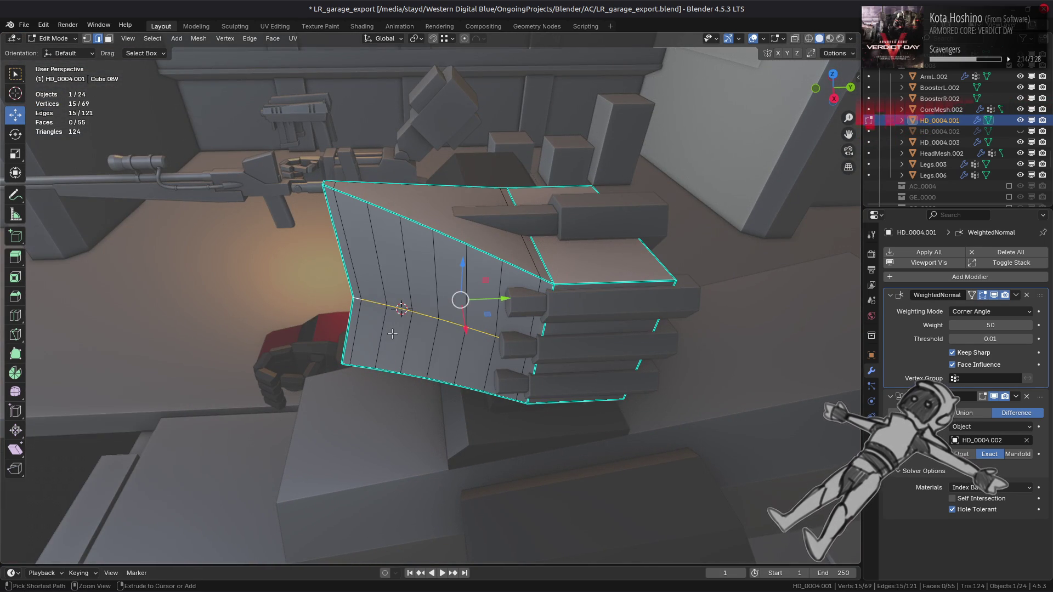
Step: Select the curved fillet faces along the launcher body's top row
middle_click_drag(392, 334, 387, 285)
key("3")
left_click(386, 285)
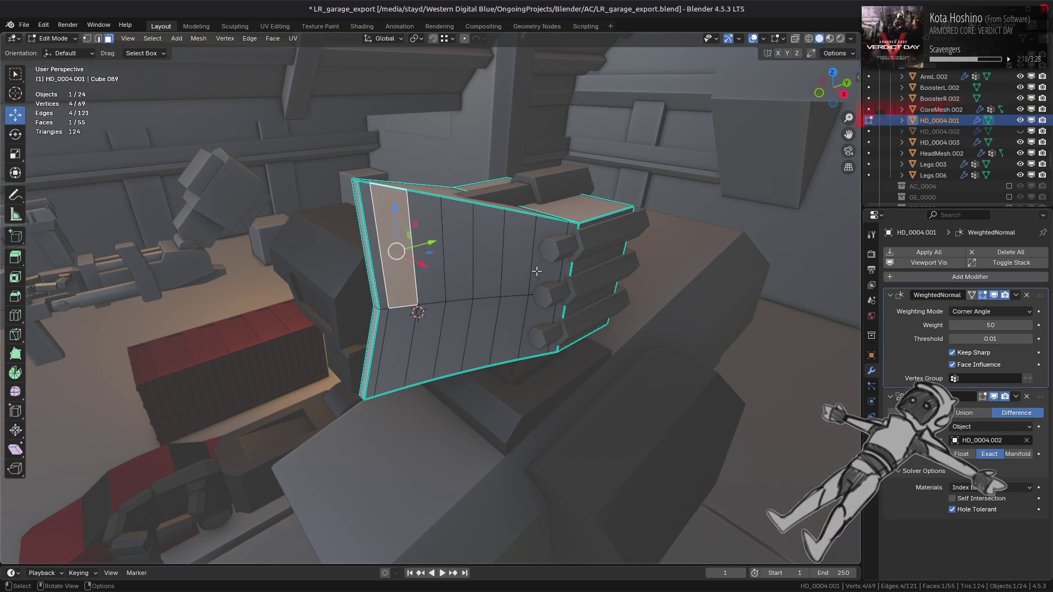
left_click(548, 252, "ctrl")
left_click(536, 326, "ctrl")
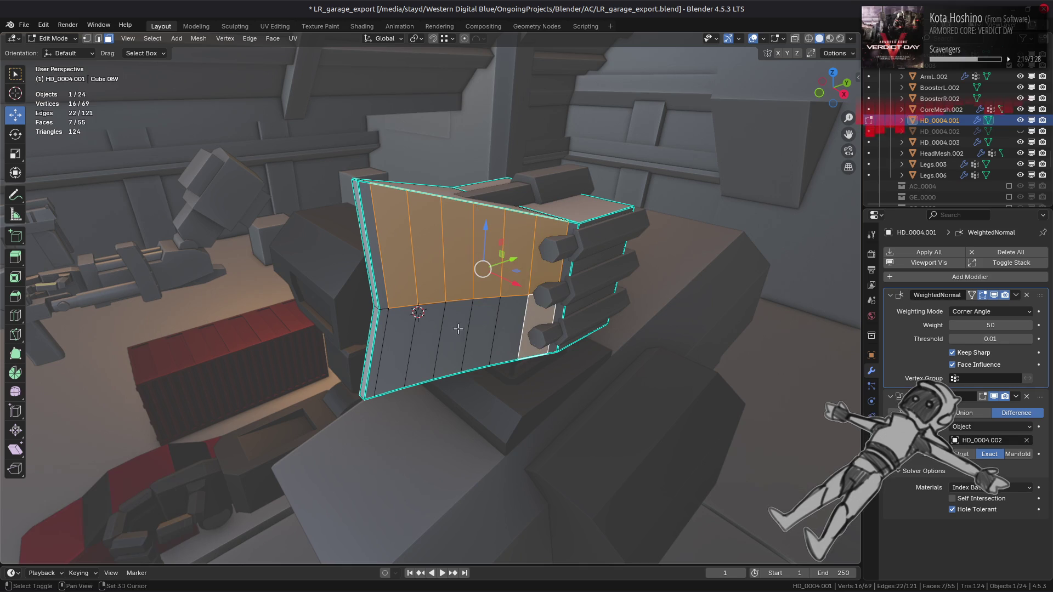
key("ctrl+z")
Step: Try Offset Cut and Unchamfer on the selected fillet faces, undoing each failed attempt
right_click(406, 327)
left_click(407, 329)
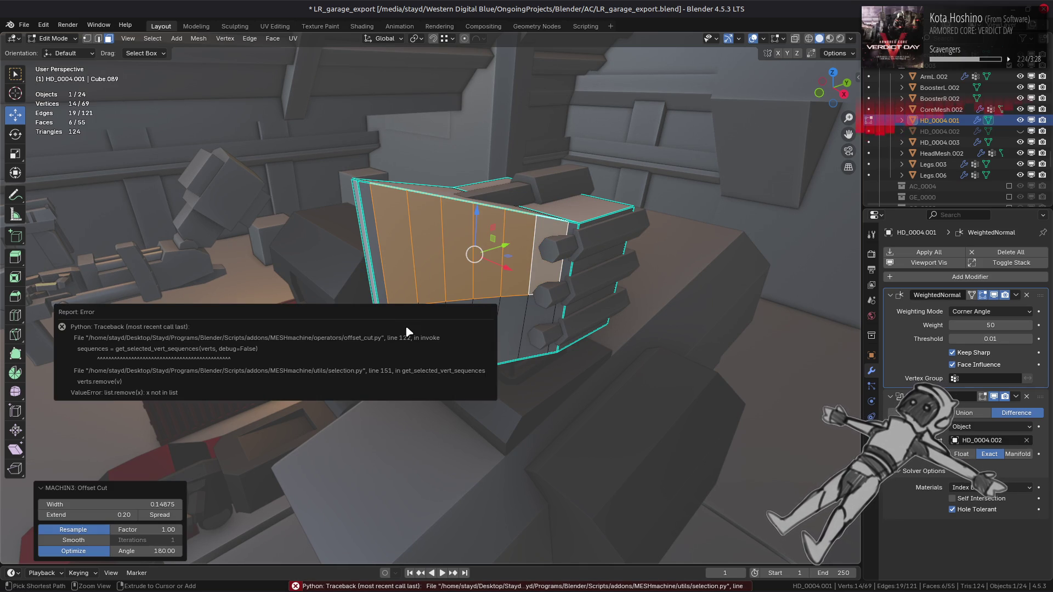
key("ctrl+z")
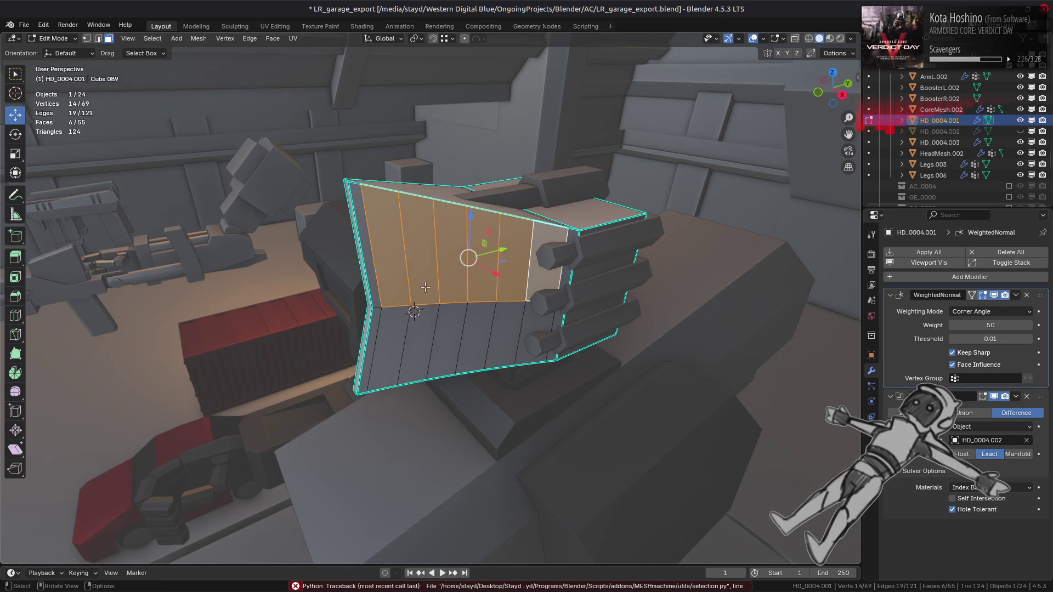
middle_click_drag(441, 283, 428, 291)
key("y")
key("c")
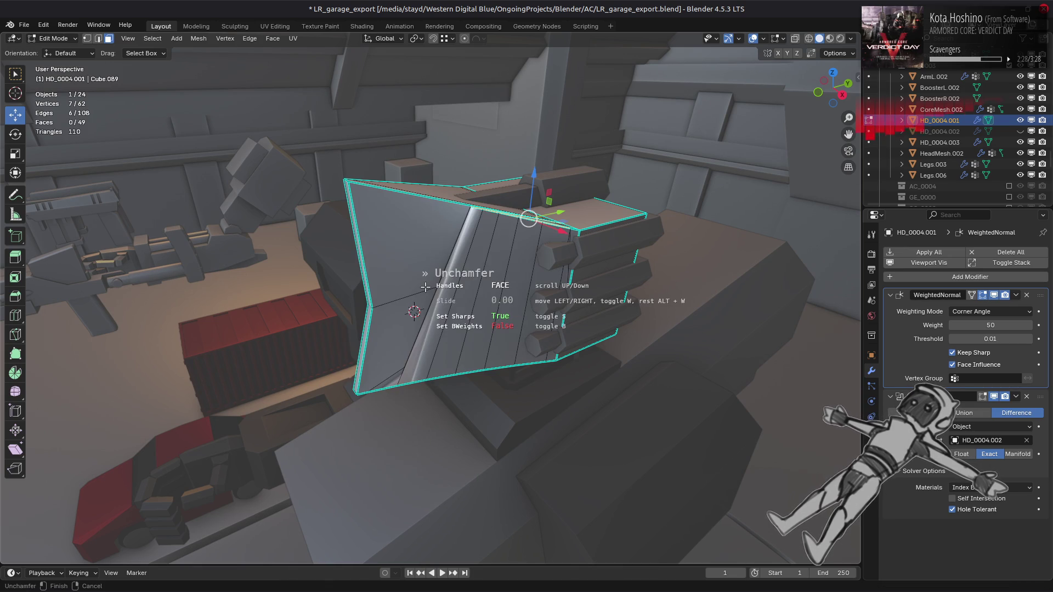
left_click(425, 287)
key("ctrl+z")
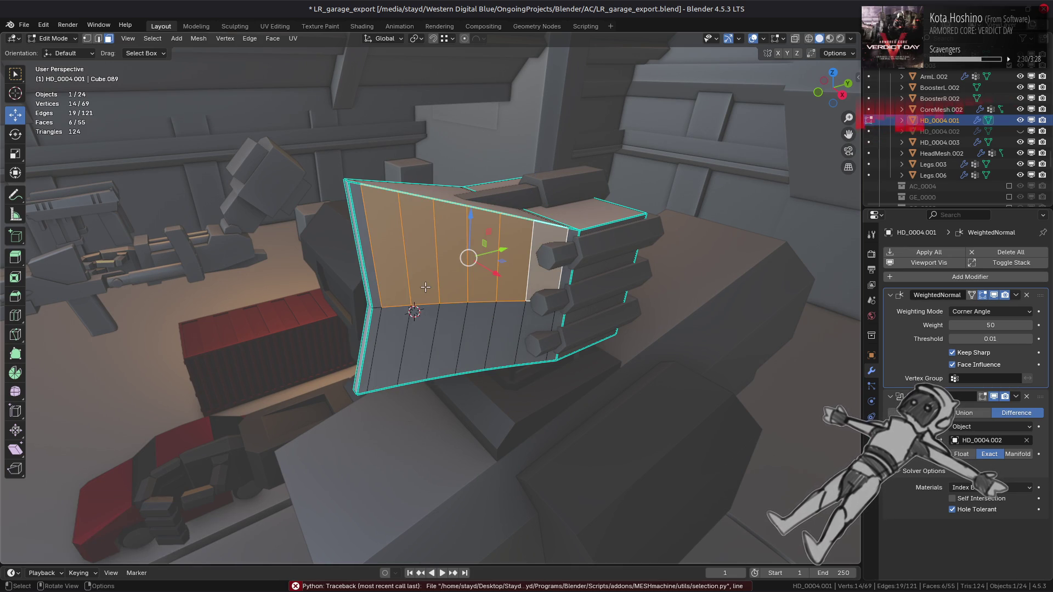
Step: Run MESHmachine Unfuse on the fillet strips with Set Sharps turned off
key("y")
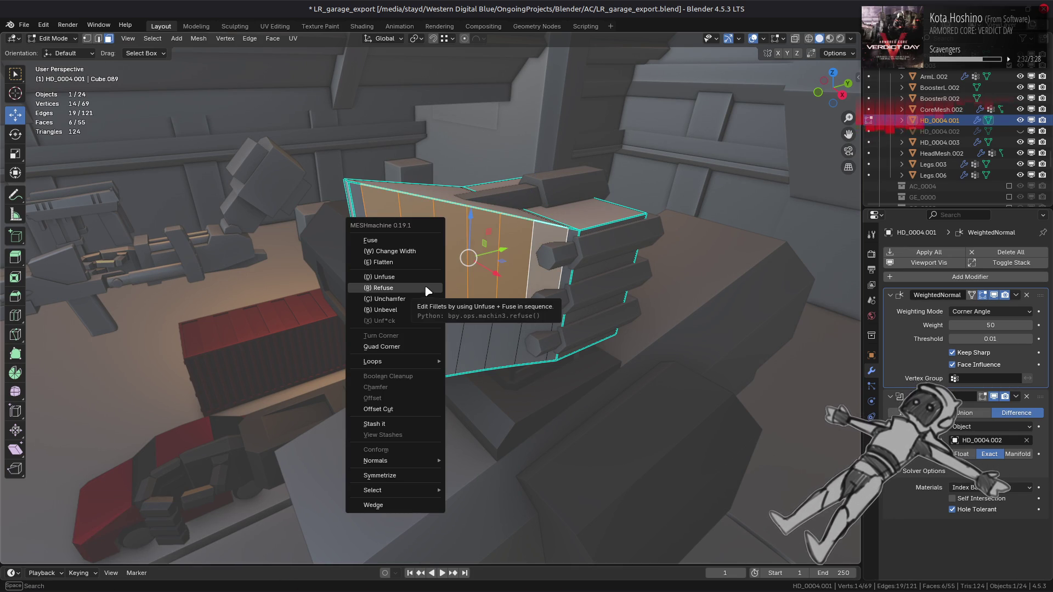
left_click(424, 276)
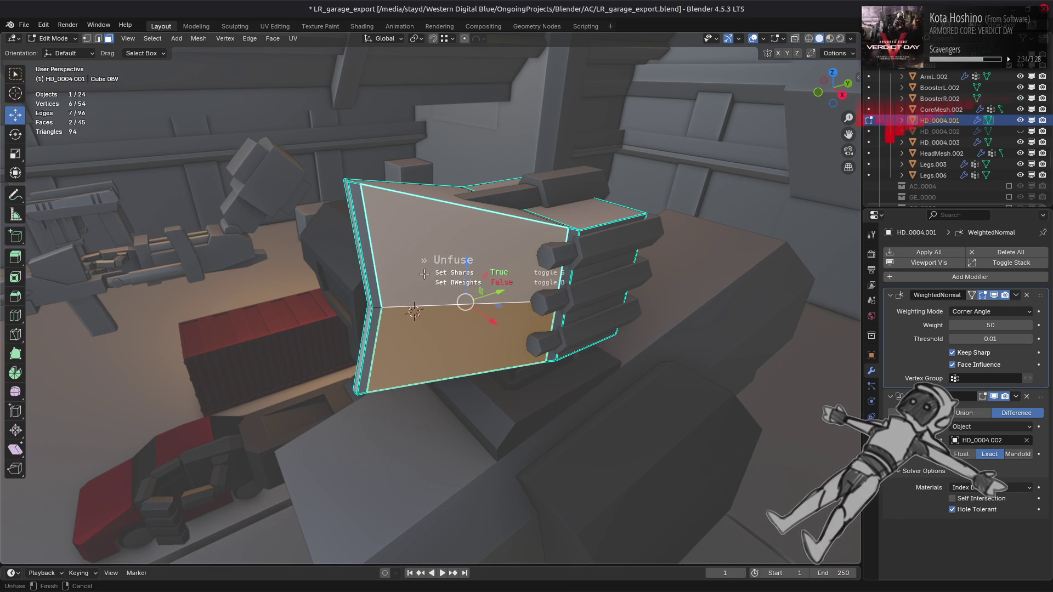
key("s")
key("s")
key("s")
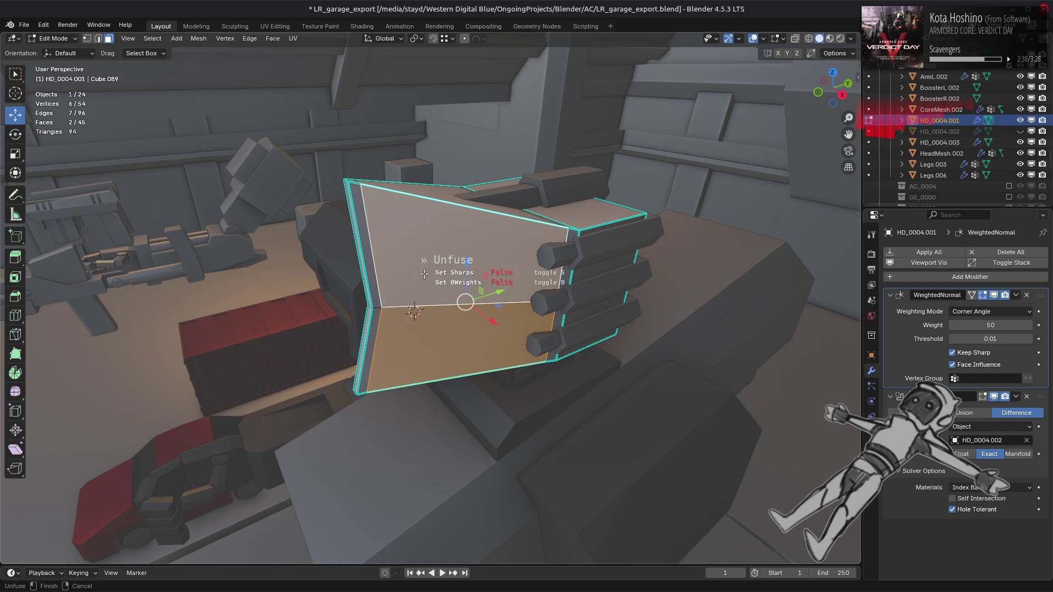
left_click(424, 274)
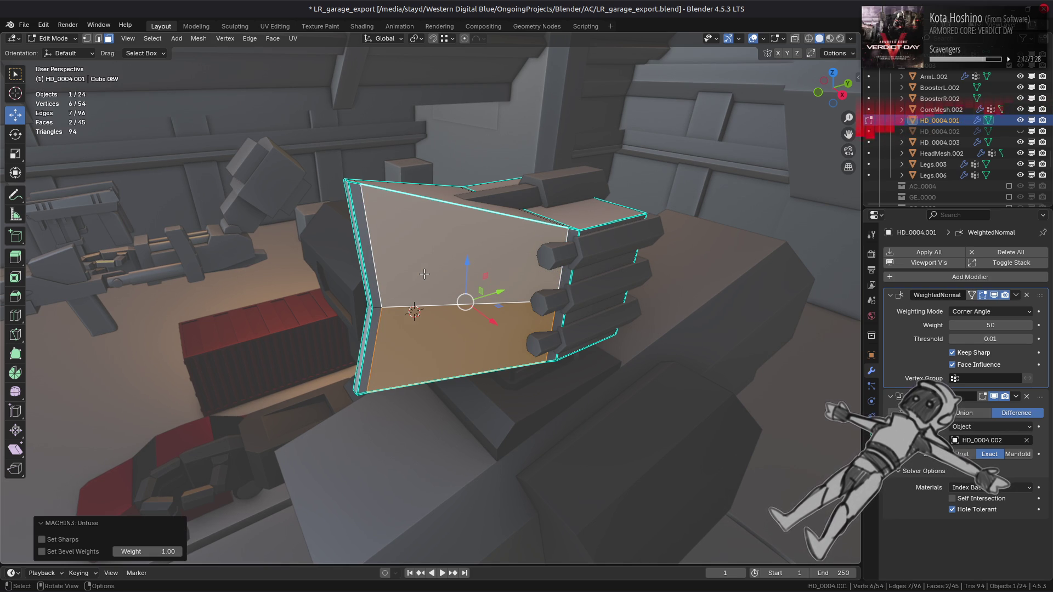
mouse_move(424, 274)
middle_mouse_down()
mouse_move(419, 247)
mouse_move(407, 275)
middle_mouse_up()
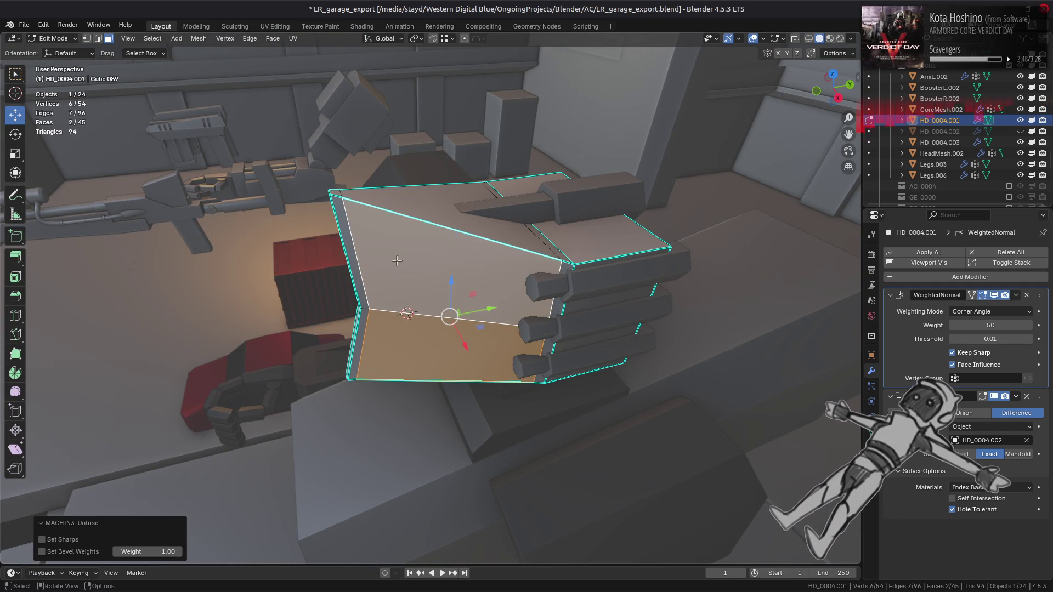
Step: Try a reversed unchamfer on the upper chamfer face, then undo back to both faces
left_click(396, 261)
right_click(509, 327)
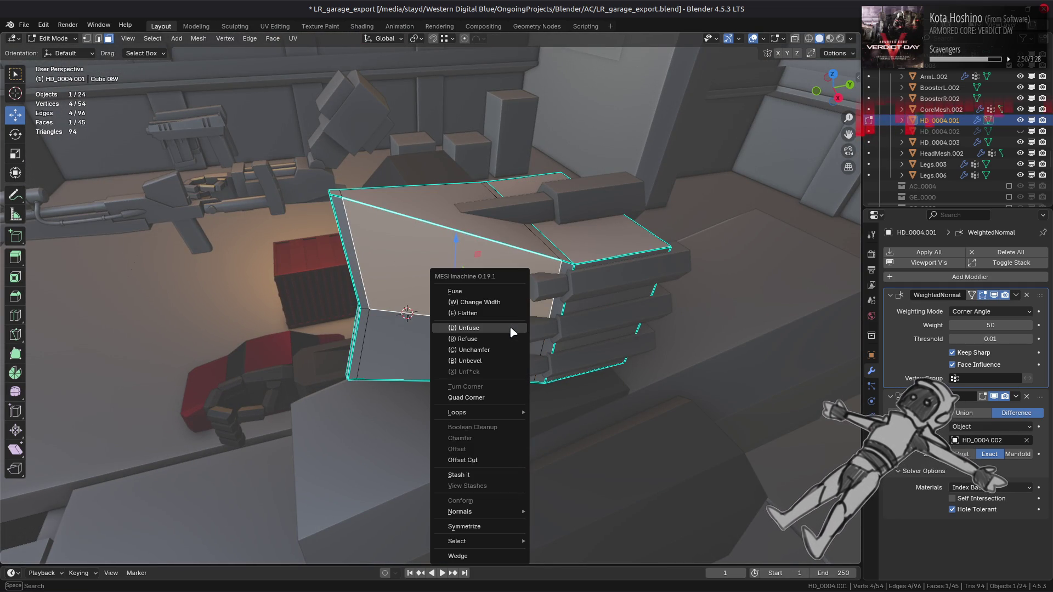
left_click(509, 327)
key("r")
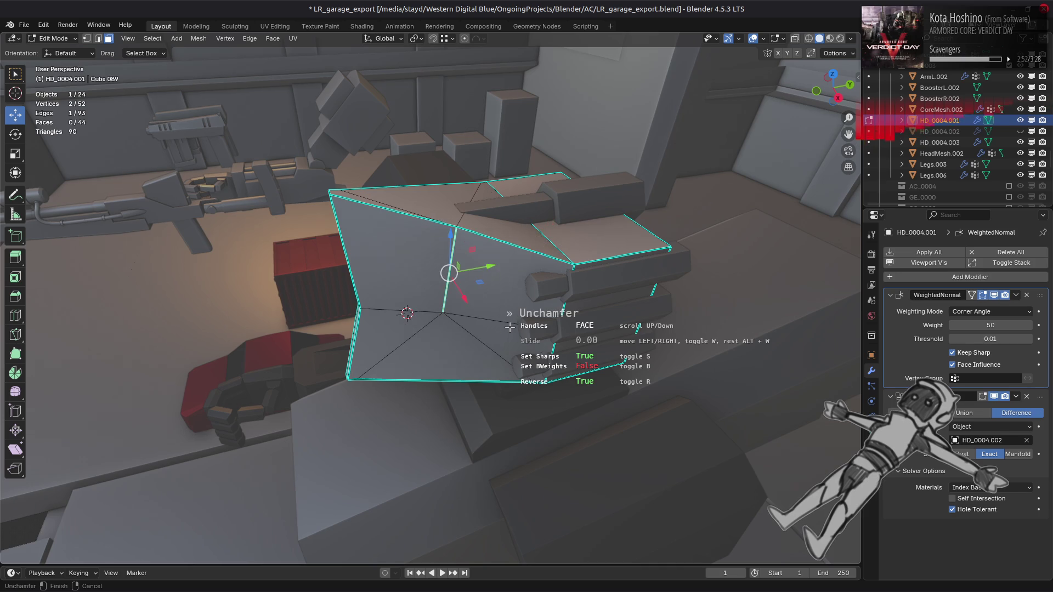
left_click(510, 327)
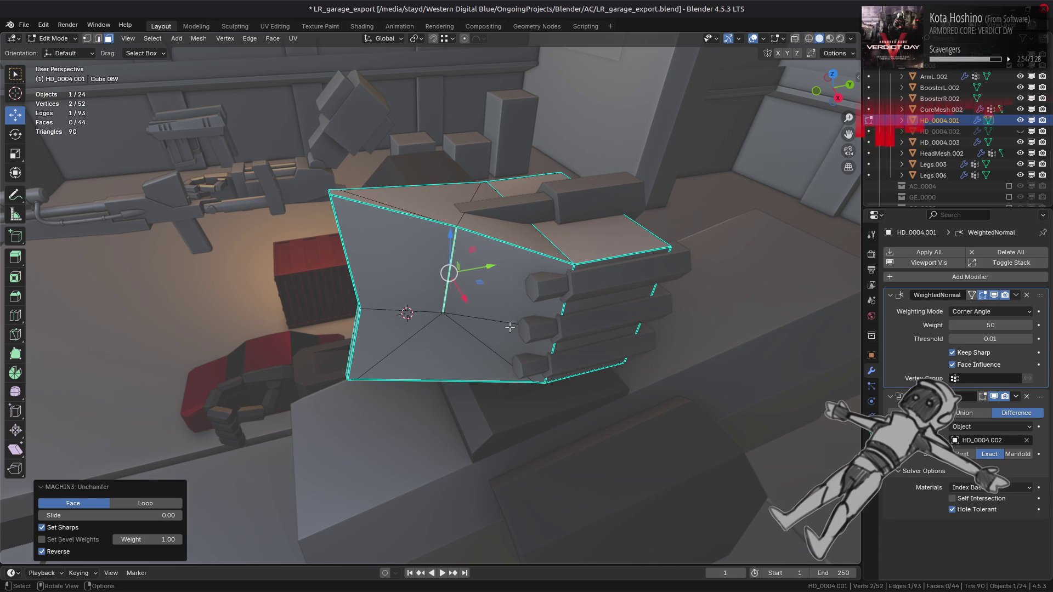
key("ctrl+z")
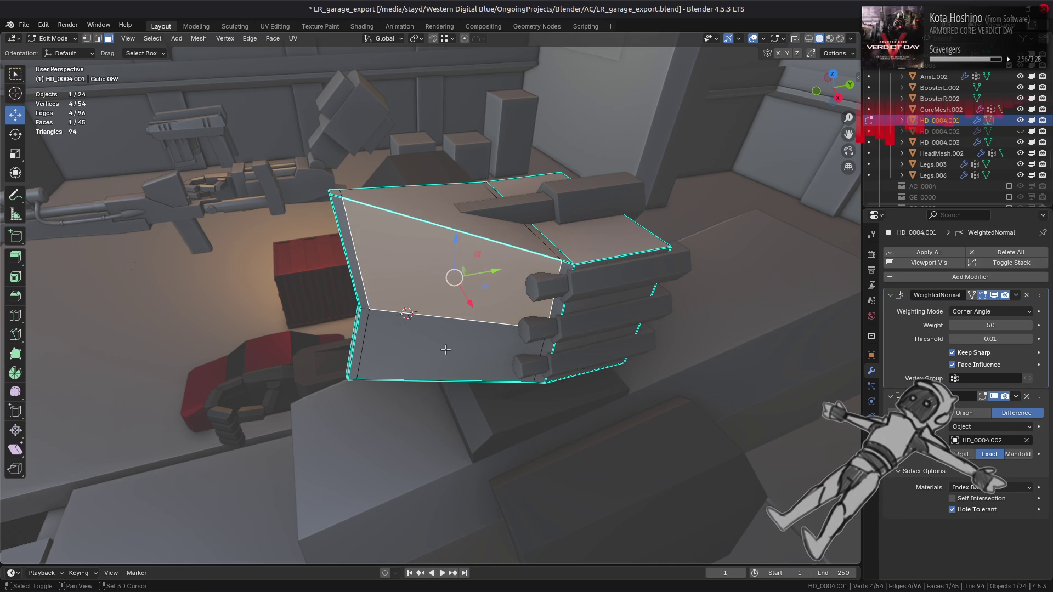
key("ctrl+z")
Step: Unchamfer the two chamfer faces without sharp marking, then undo the result
key("y")
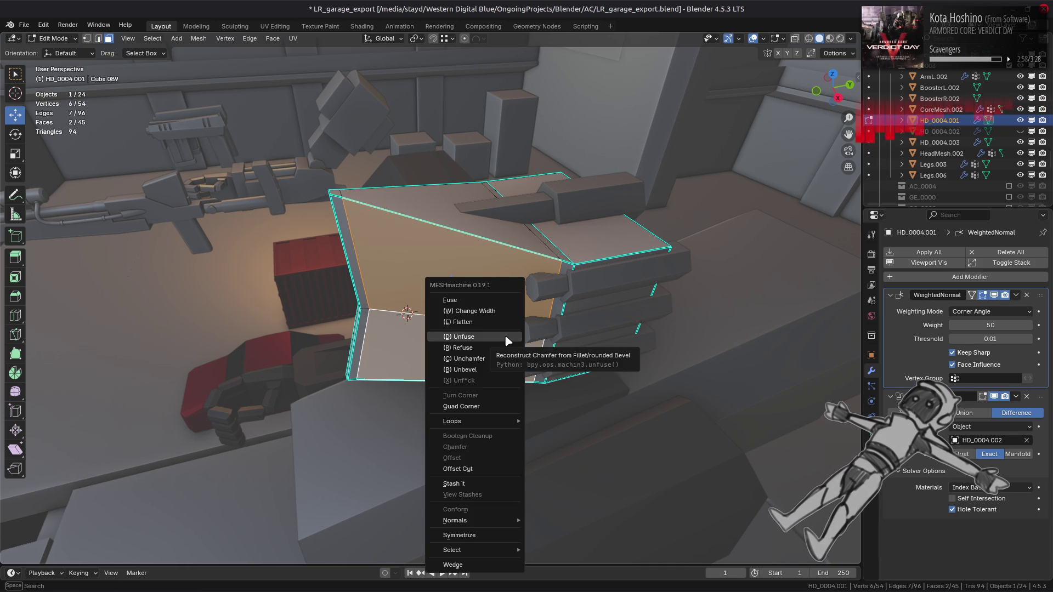
key("c")
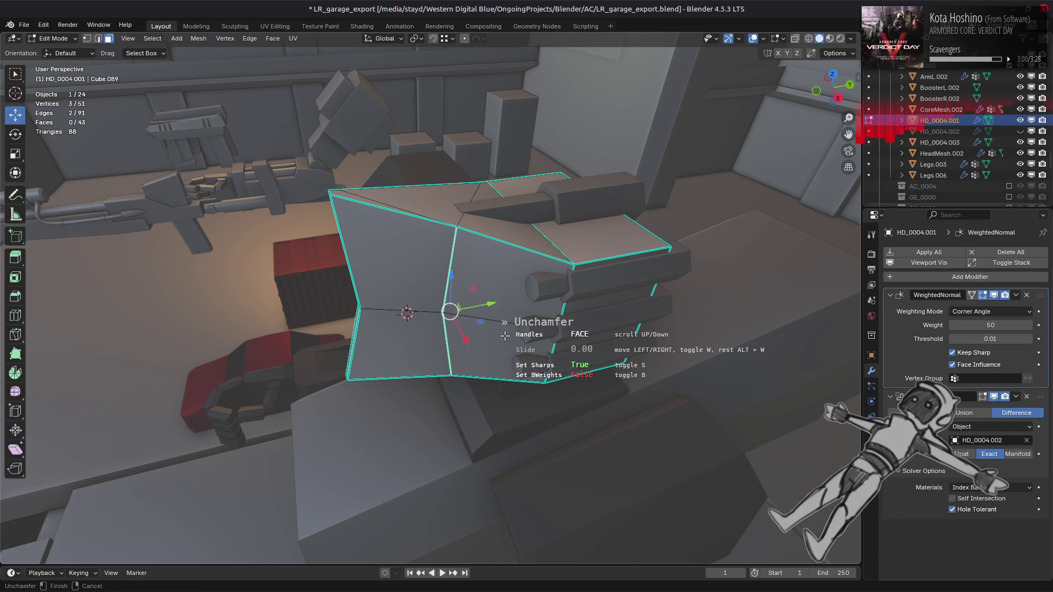
key("s")
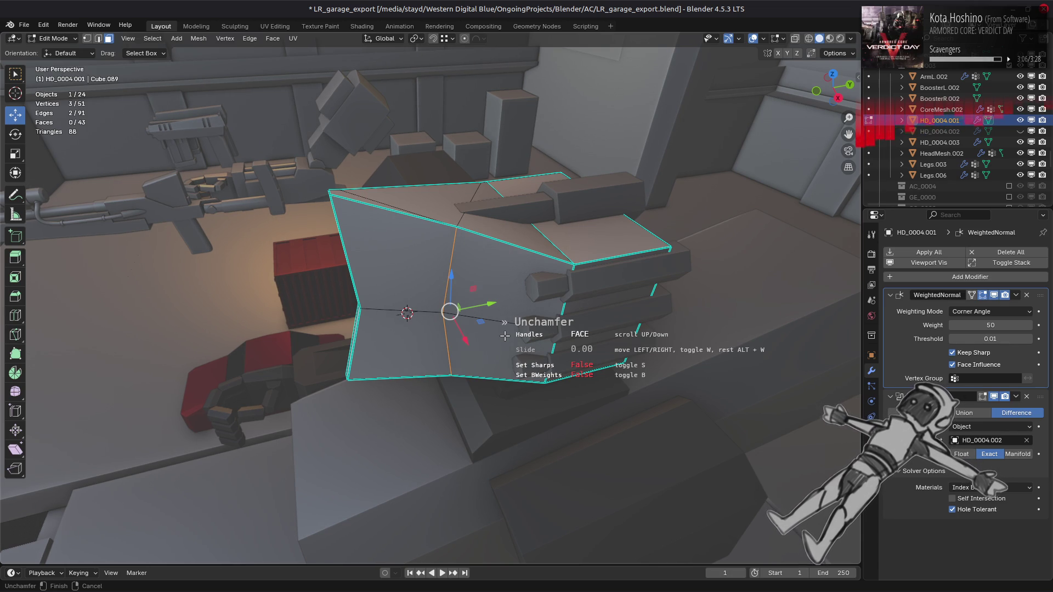
scroll(504, 335, "down", 1)
scroll(504, 335, "up", 1)
scroll(505, 336, "down", 1)
left_click(504, 335)
mouse_move(505, 336)
middle_mouse_down()
mouse_move(399, 294)
mouse_move(574, 365)
mouse_move(595, 426)
mouse_move(521, 309)
mouse_move(510, 228)
mouse_move(548, 232)
mouse_move(463, 236)
mouse_move(561, 263)
mouse_move(444, 258)
middle_mouse_up()
key("ctrl+z")
Step: Unchamfer the left chamfer faces and fill the resulting hole with a face
left_click(438, 258, "shift")
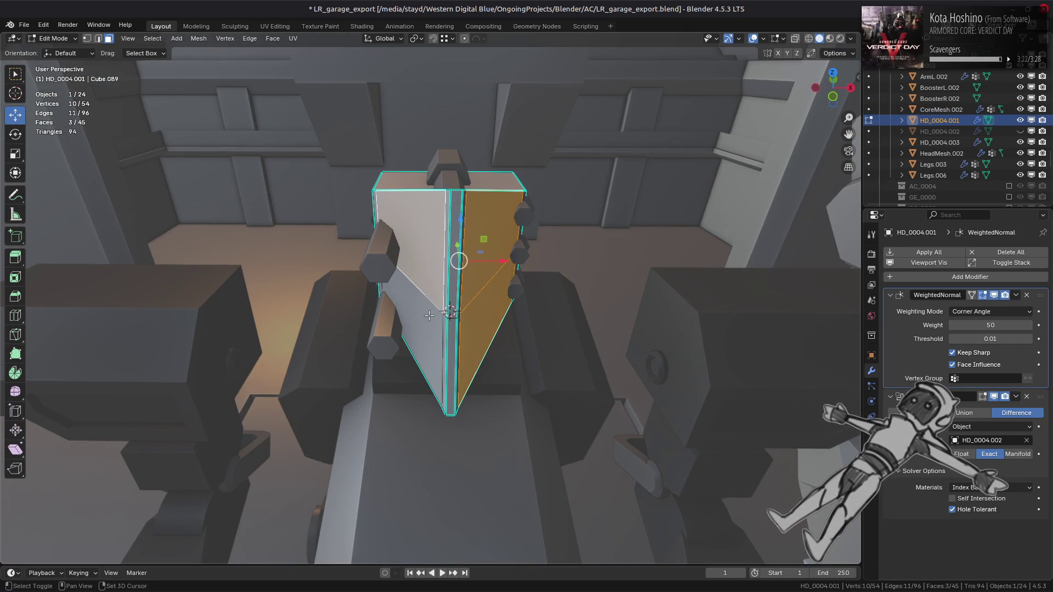
left_click(431, 324, "shift")
key("y")
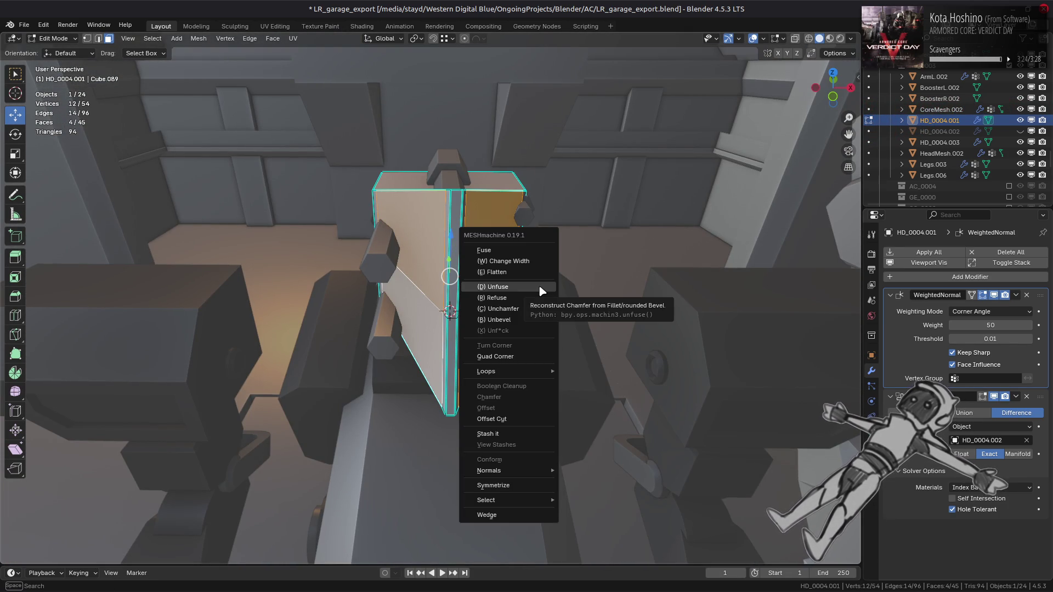
key("c")
mouse_move(539, 286)
middle_mouse_down()
mouse_move(521, 334)
mouse_move(515, 285)
middle_mouse_up()
left_click(516, 292)
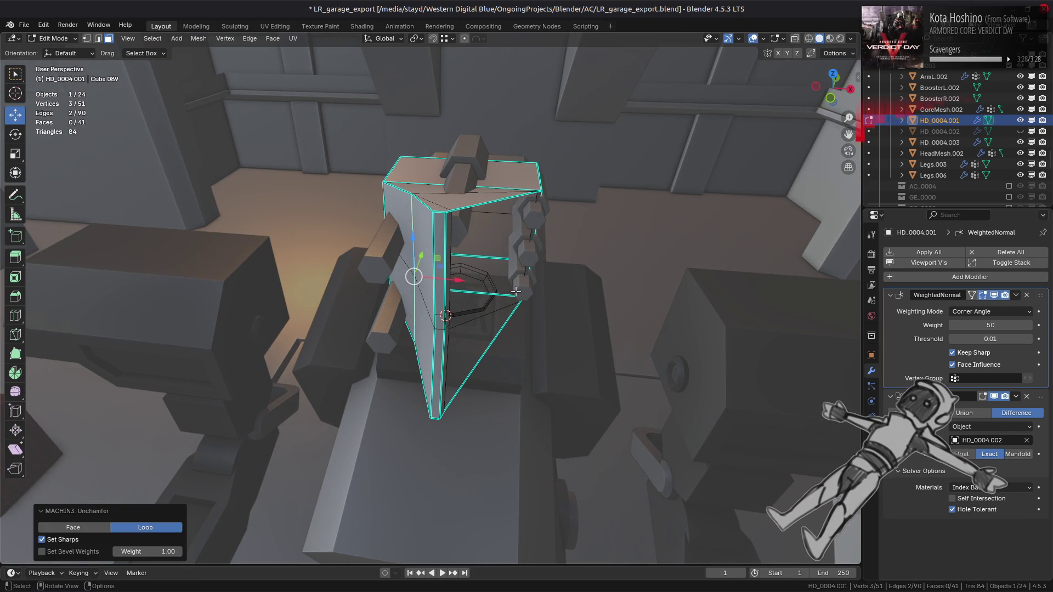
key("f")
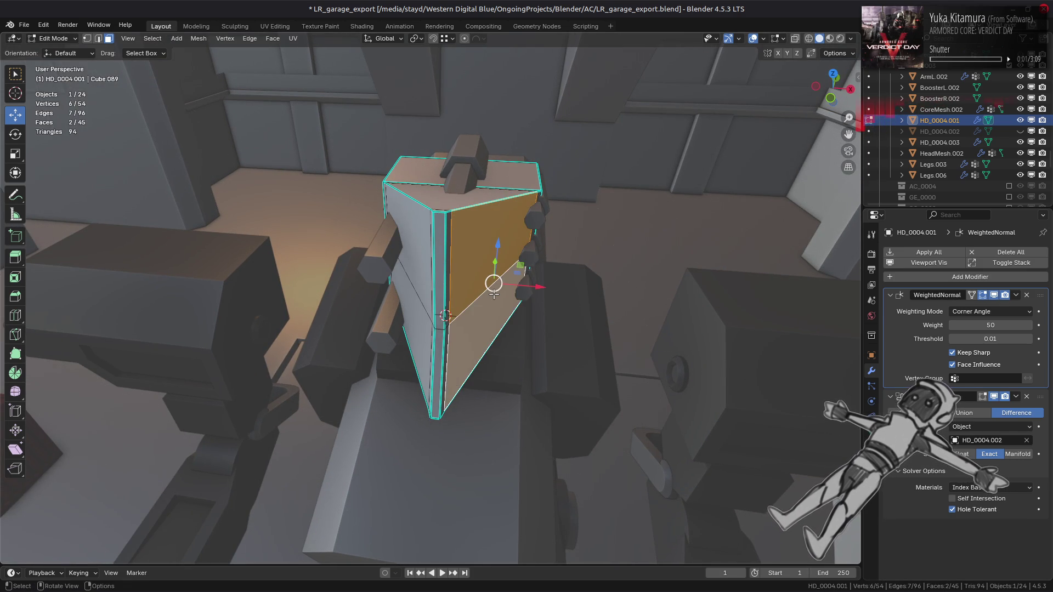
Step: Unchamfer the remaining chamfer faces so the plate becomes angular
key("y")
key("c")
left_click(494, 294)
left_click(423, 324, "shift")
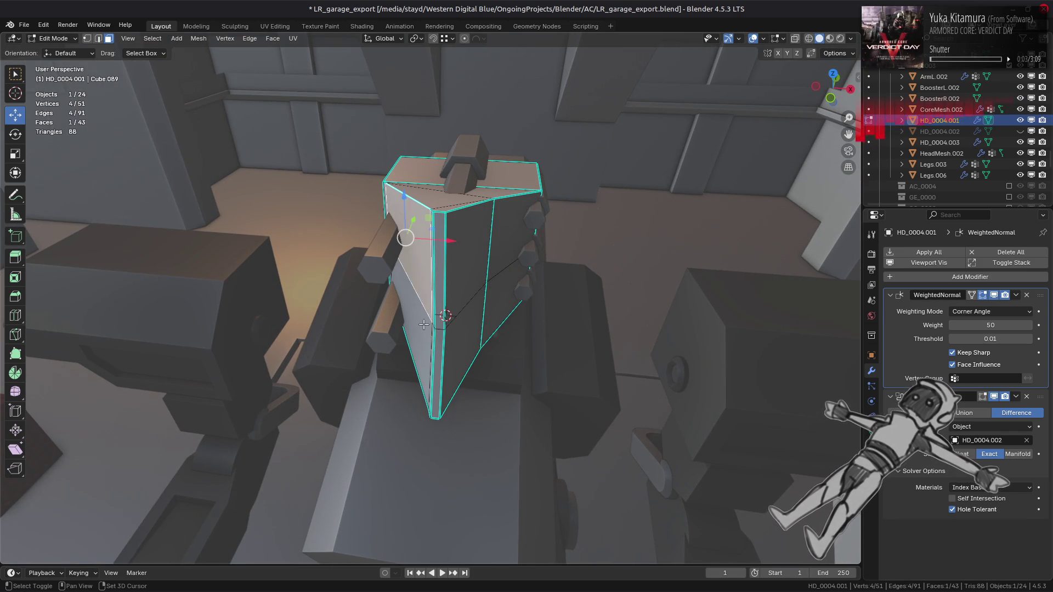
key("y")
key("c")
left_click(470, 289)
Step: Mark the fold edge loop sharp and return to Object Mode
key("2")
left_click(487, 274, "alt")
key("ctrl+e")
left_click(435, 483)
key("alt+a")
mouse_move(515, 308)
middle_mouse_down()
mouse_move(472, 296)
mouse_move(413, 308)
mouse_move(396, 259)
mouse_move(412, 298)
mouse_move(402, 301)
mouse_move(449, 327)
middle_mouse_up()
key("Tab")
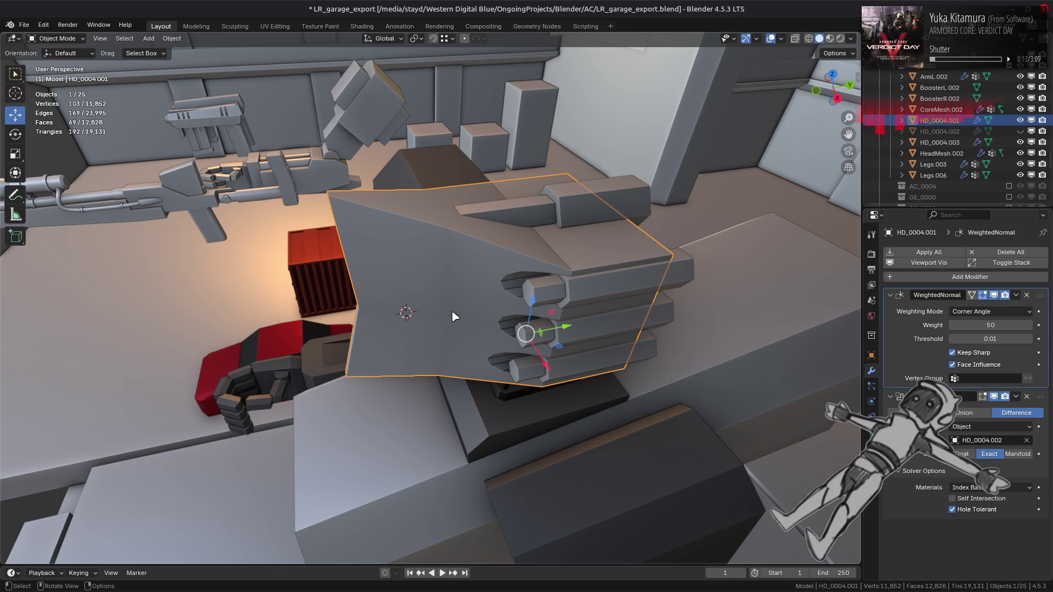
Step: Bevel the vertical edge loop with 6 segments at 100% and a 0.7 profile shape
key("Tab")
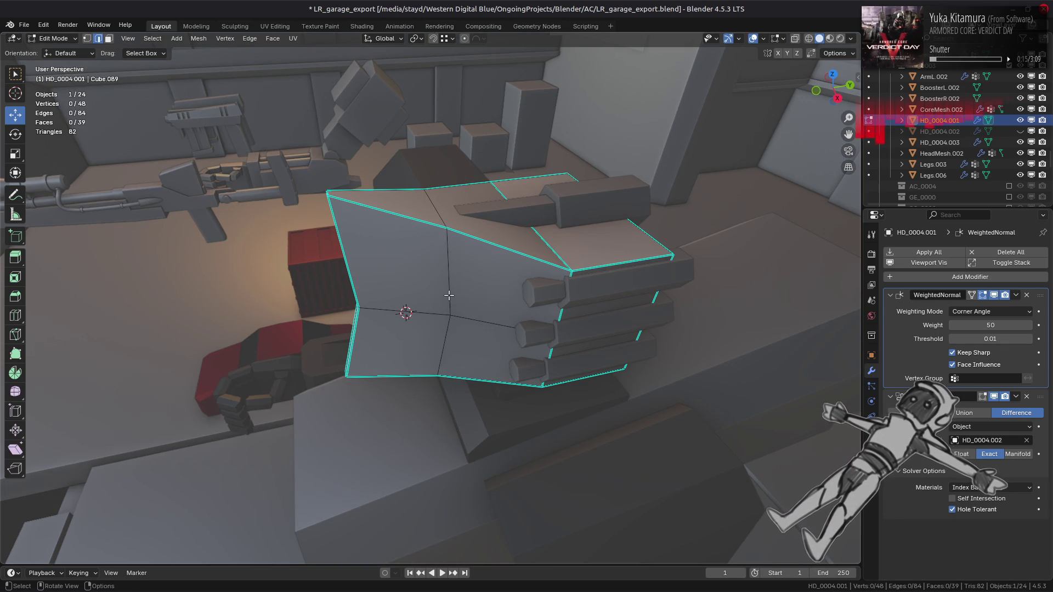
left_click(449, 296, "alt")
key("ctrl+b")
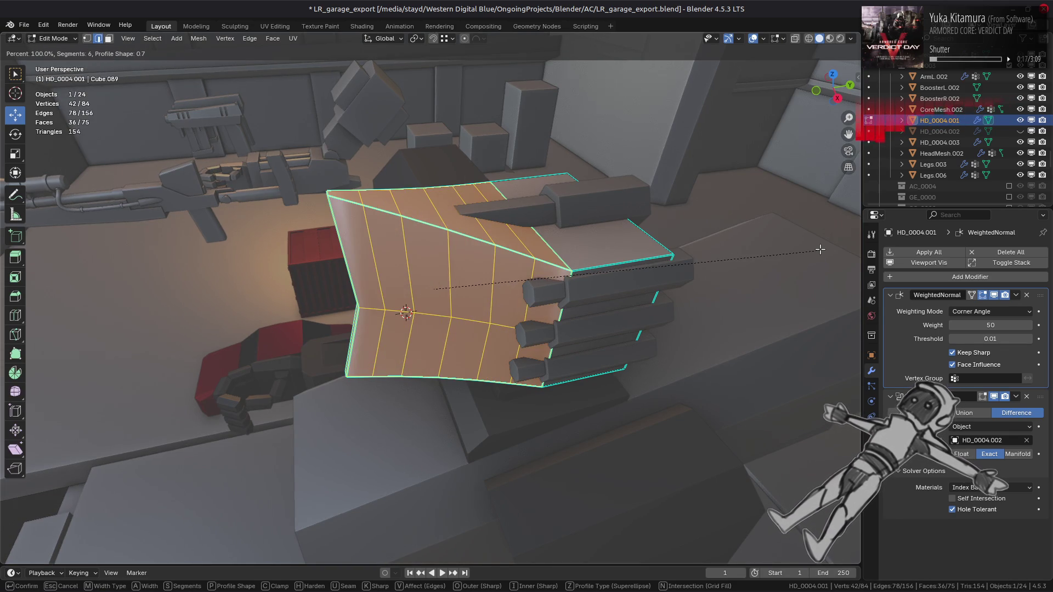
left_click(772, 258)
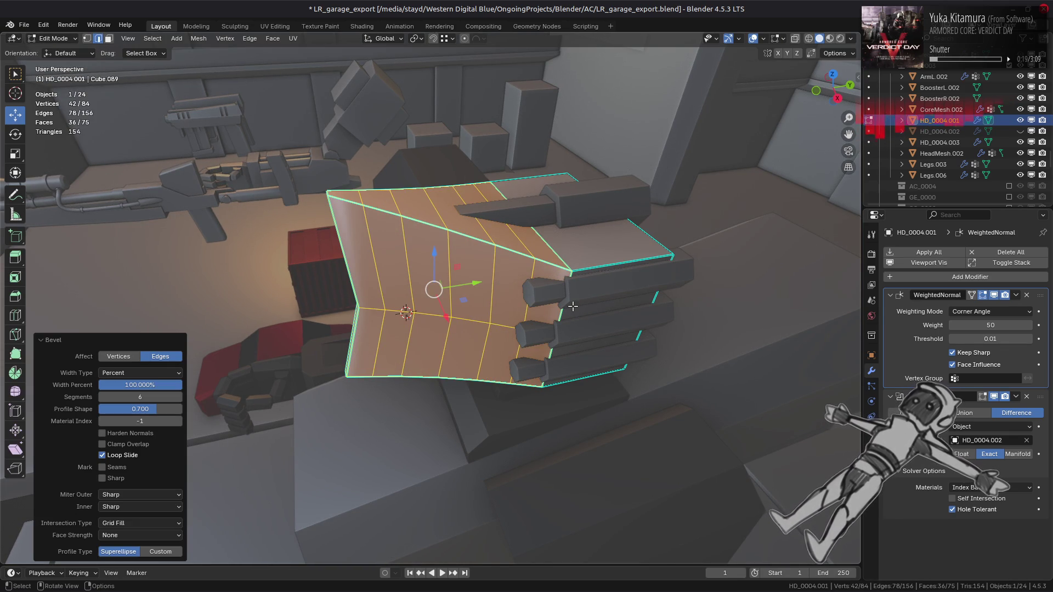
middle_click_drag(469, 312, 513, 373)
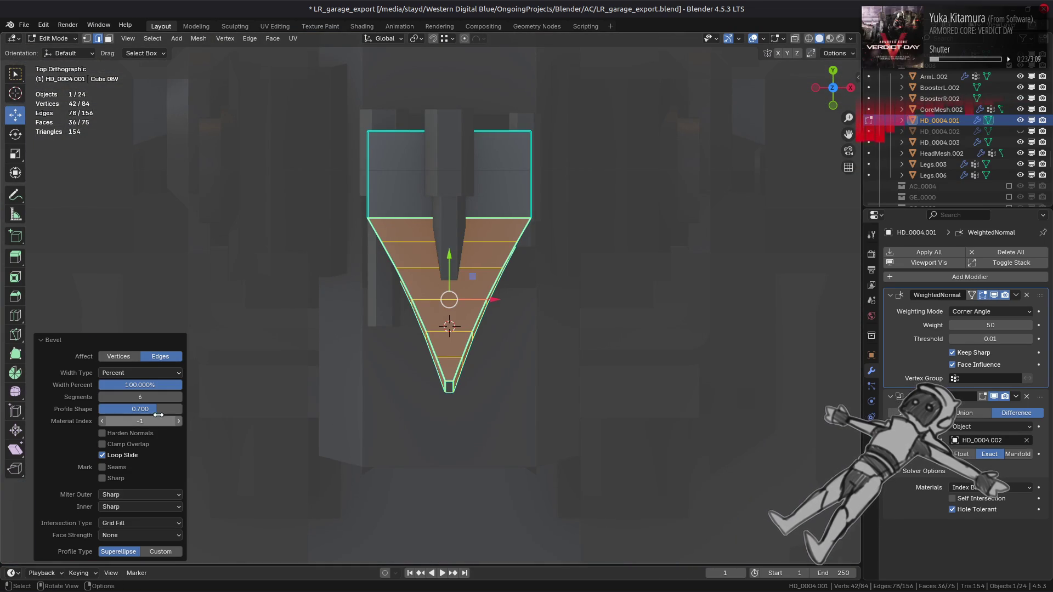
left_click_drag(163, 413, 148, 413)
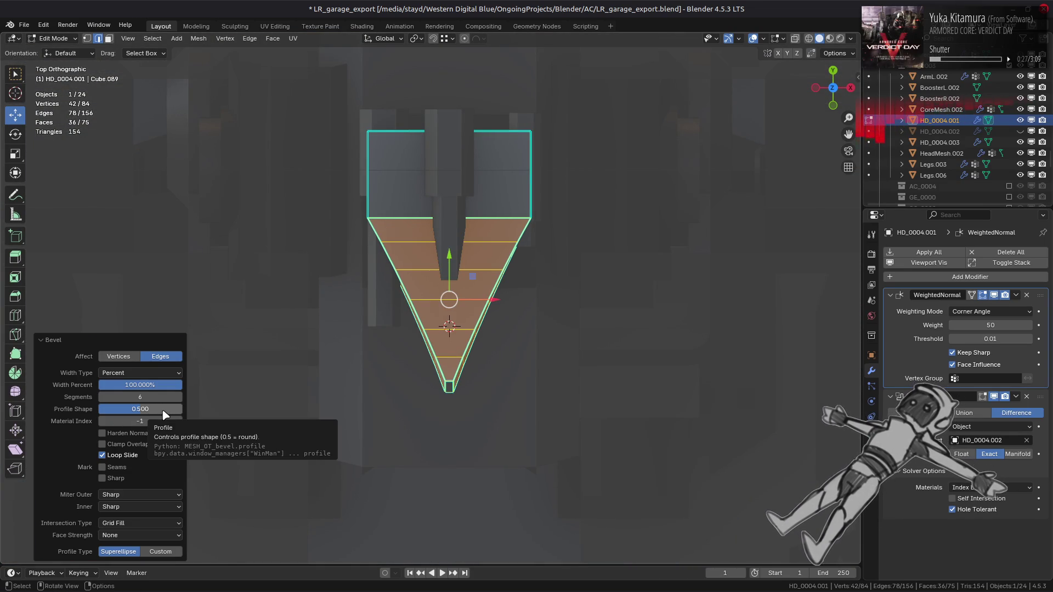
left_click(165, 415)
type("0.7")
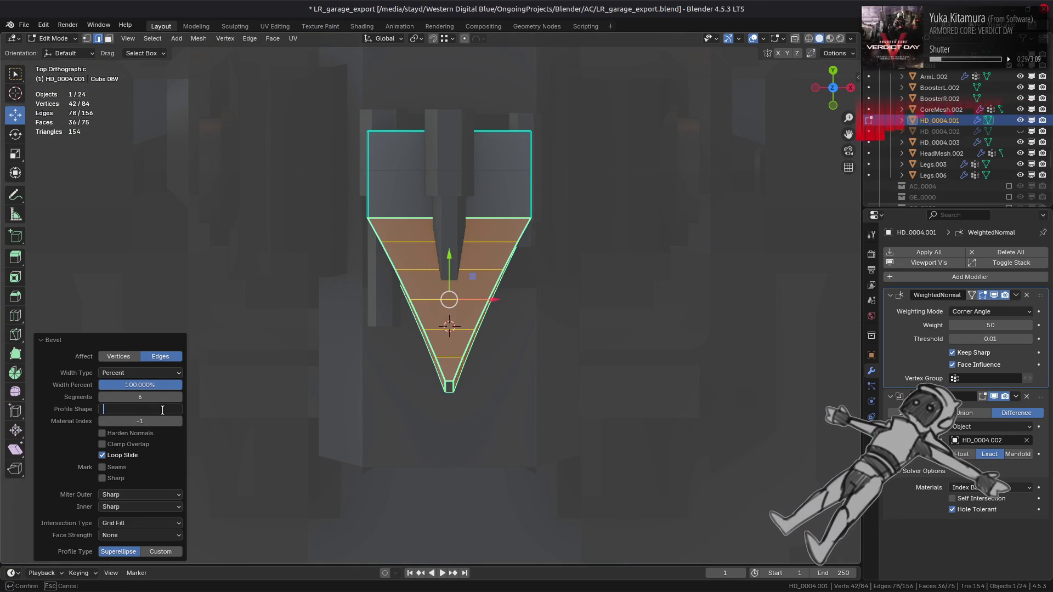
key("Return")
Step: Compare bevel profile shapes of 1.0, 0.5 and 0.7, then view the curved body in Object Mode
left_click_drag(159, 413, 183, 413)
left_click(174, 413)
type("0.5")
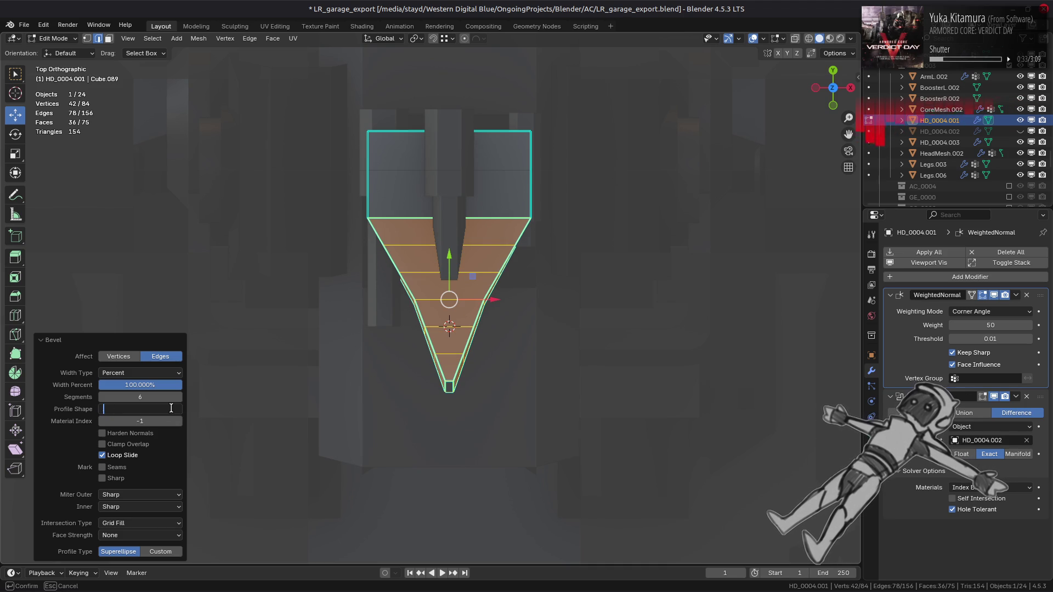
key("Return")
left_click(173, 413)
type("0.7")
key("Return")
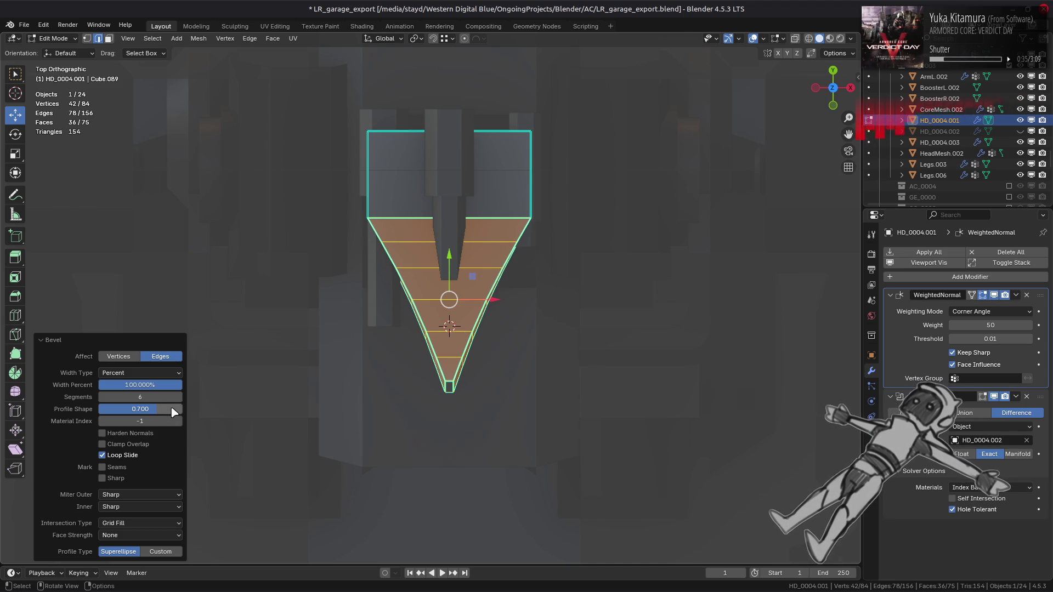
middle_click_drag(503, 288, 411, 217)
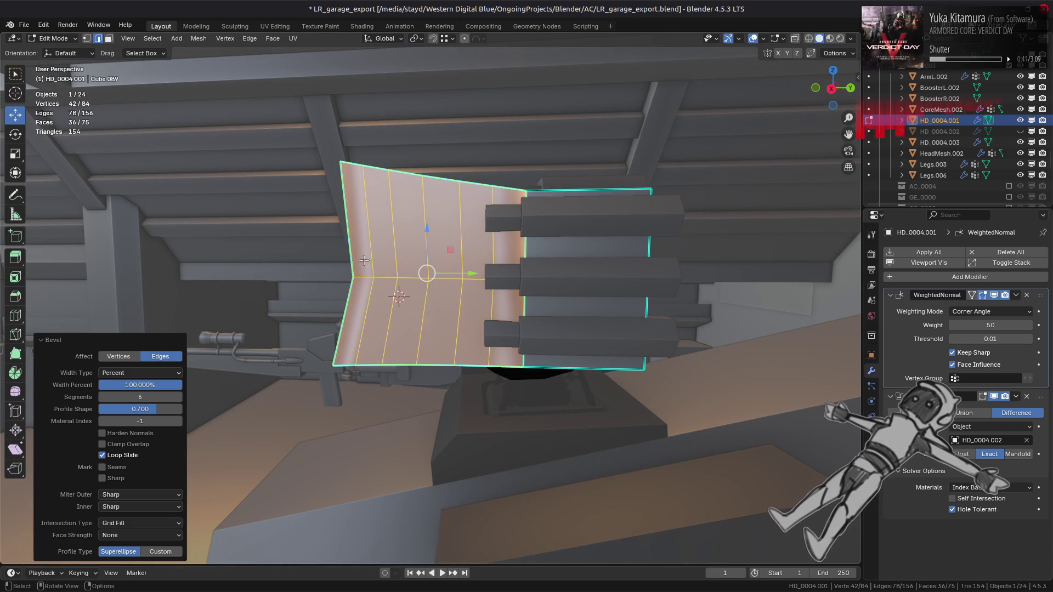
left_click(147, 408)
key("BackSpace")
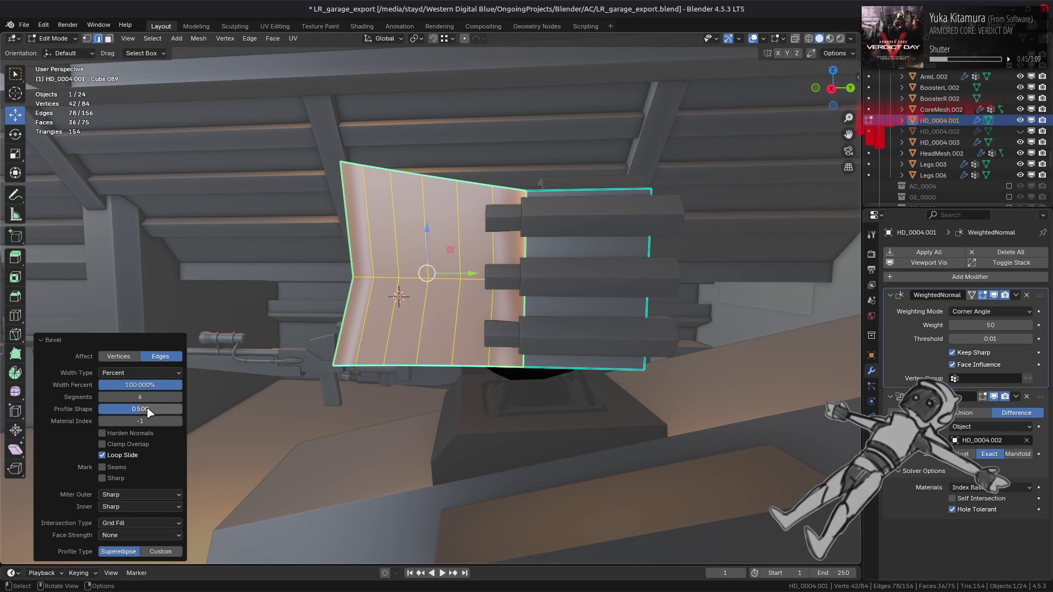
left_click(147, 409)
type("1")
key("Return")
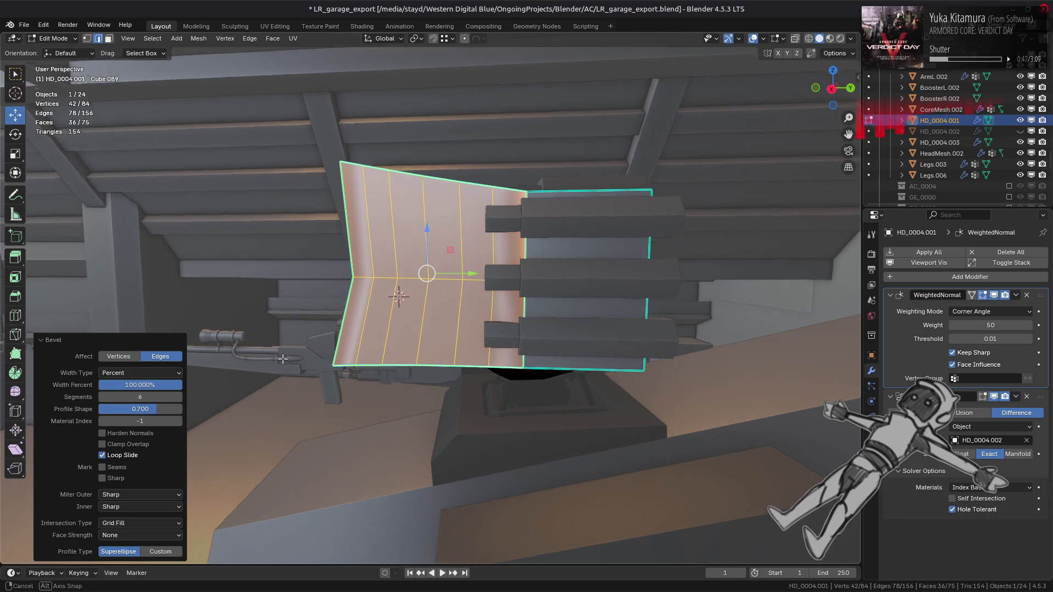
key("Tab")
middle_click_drag(301, 357, 370, 344)
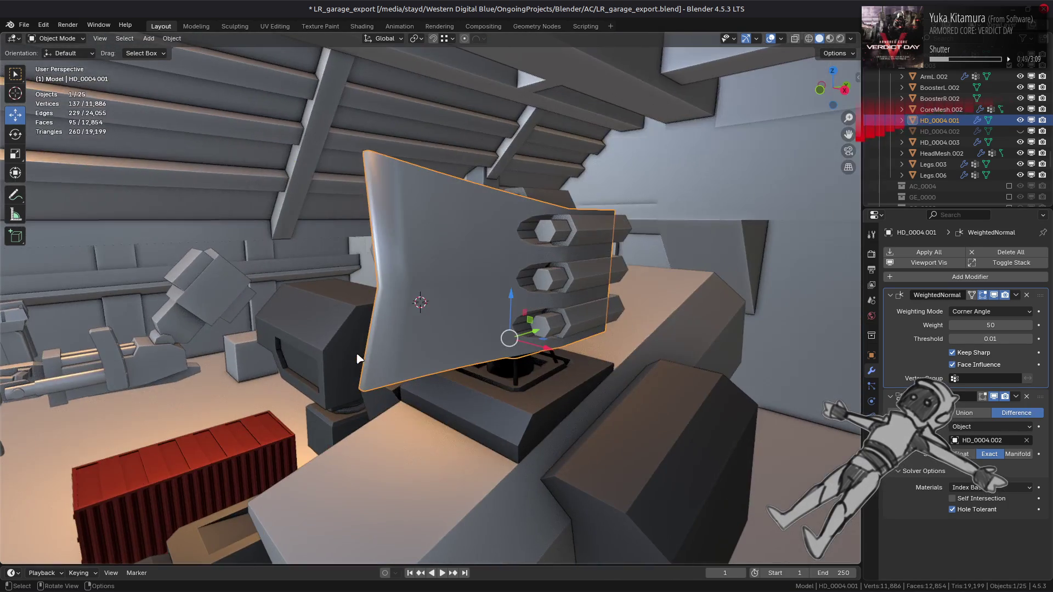
Step: Merge all of the body's vertices by distance at 0.001 m
key("Tab")
key("a")
right_click(370, 342)
mouse_move(359, 535)
left_click(409, 543)
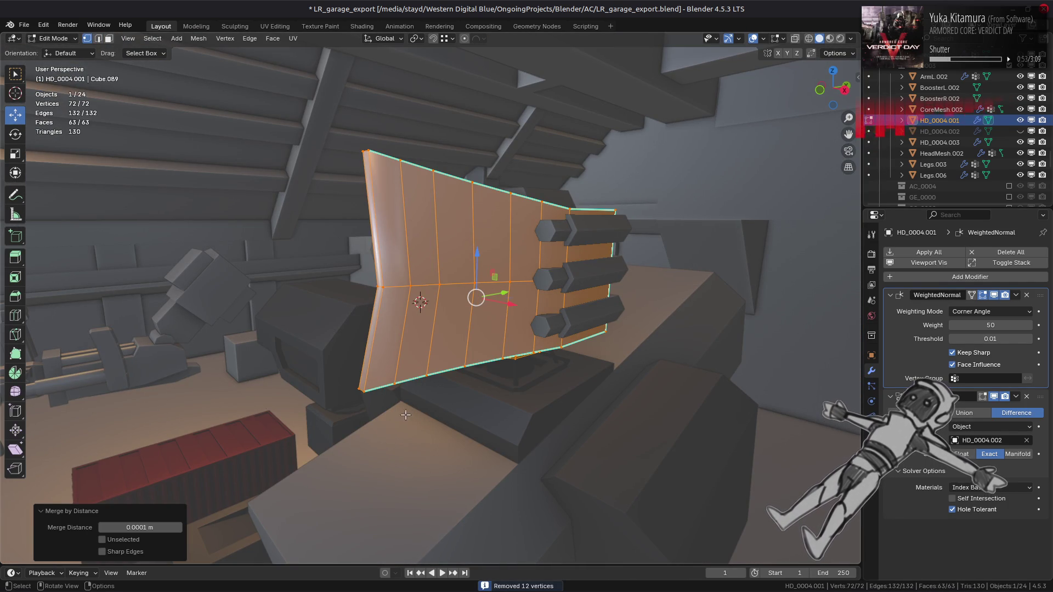
left_click(154, 527)
key("BackSpace")
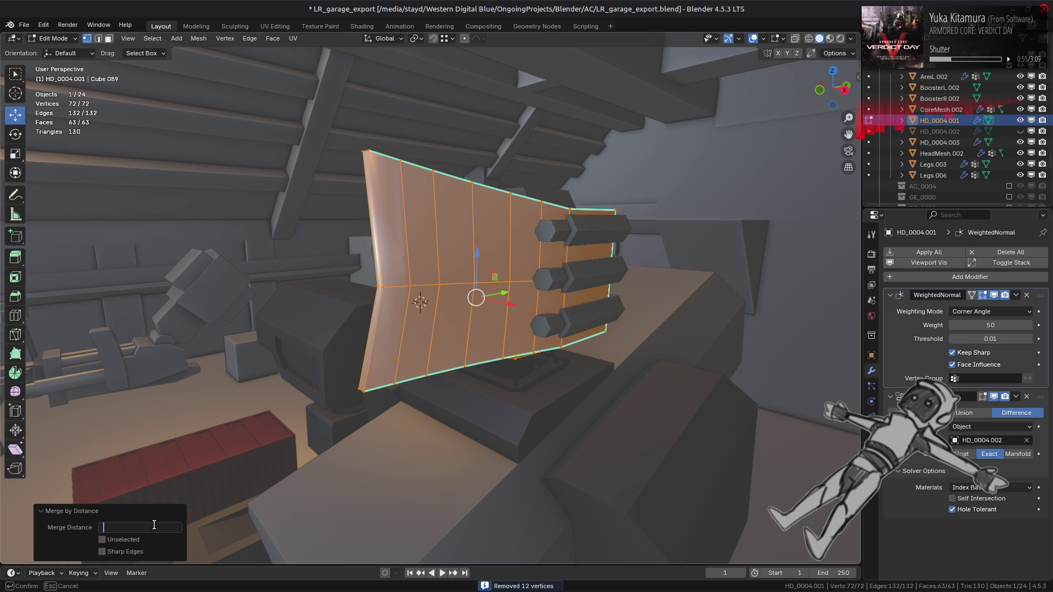
type("1")
key("Return")
Step: In edge mode, select the body's vertical edge loop
key("2")
middle_click_drag(433, 291, 440, 285)
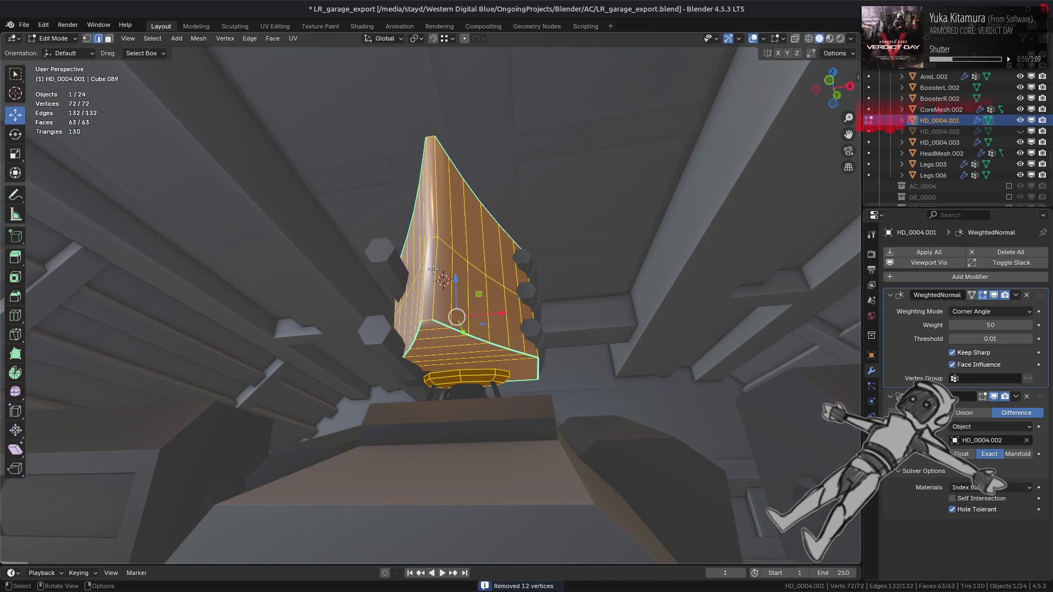
key("alt+a")
left_click(424, 269, "alt")
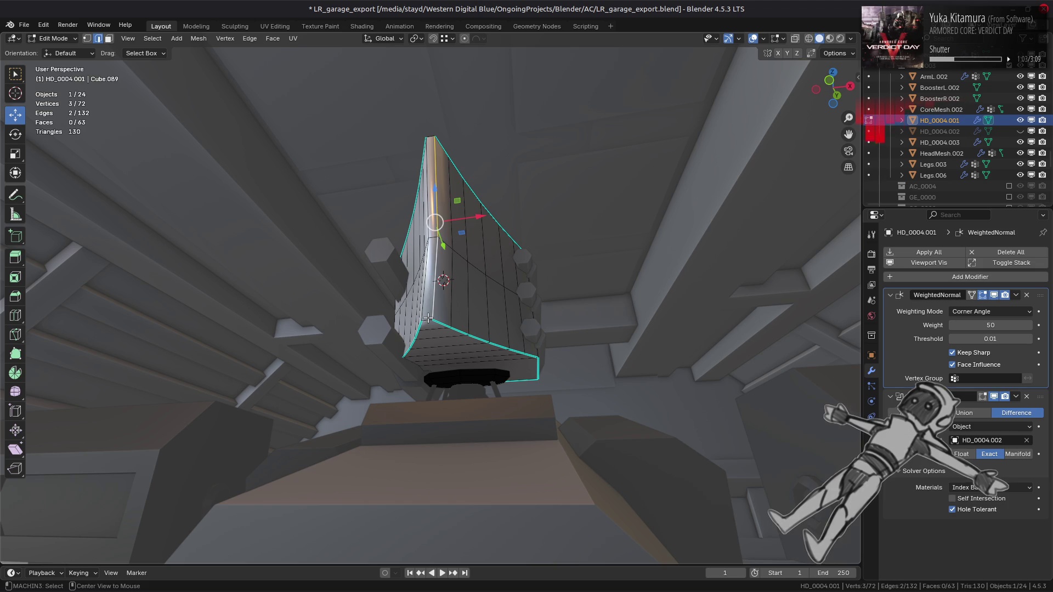
left_click(434, 297, "alt")
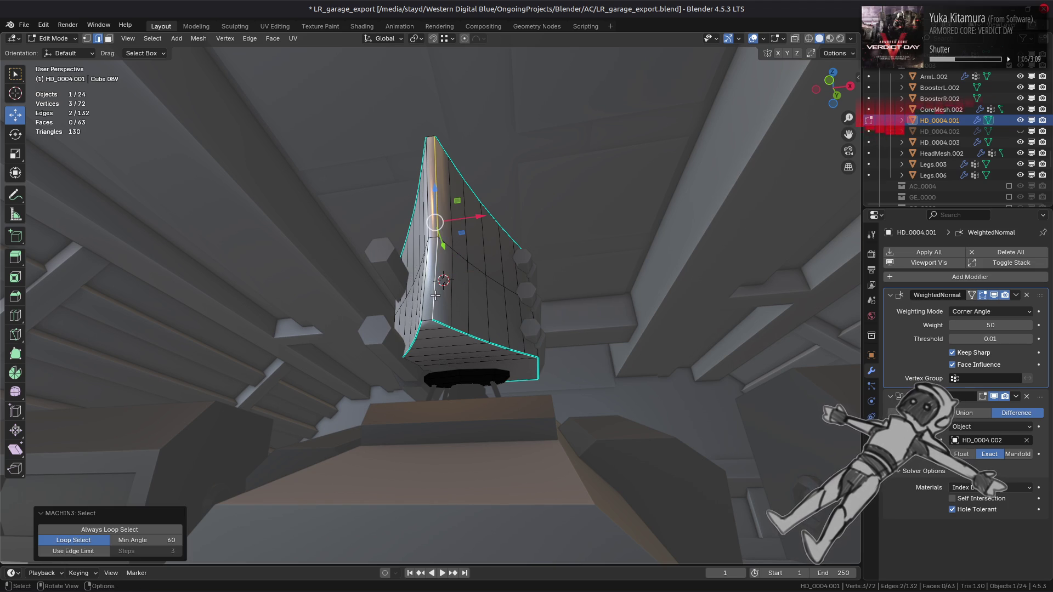
Step: Mark the vertical edge loop sharp and check the shading in Object Mode
left_click(428, 319, "alt")
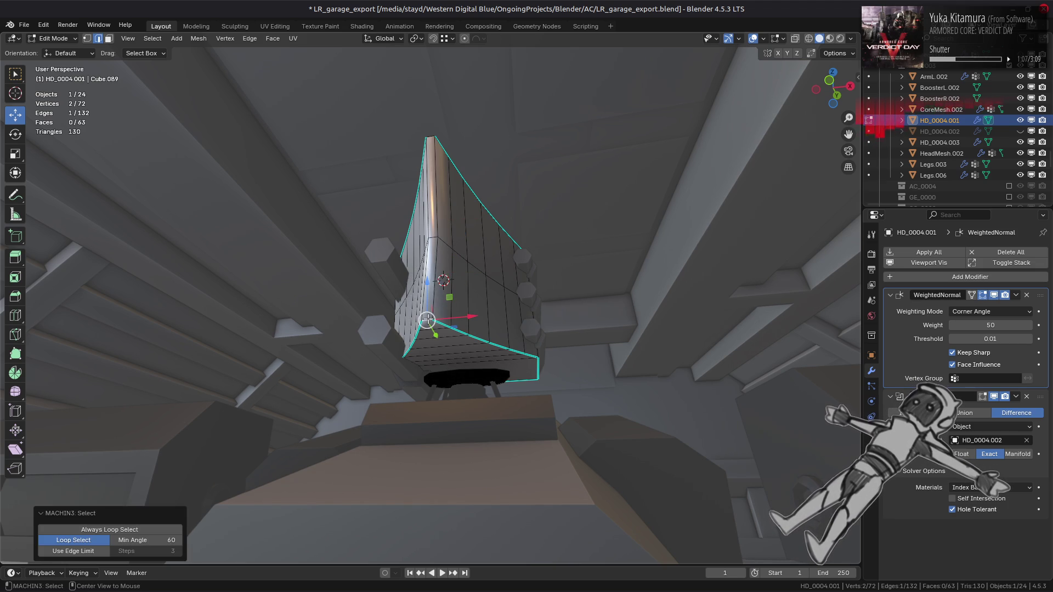
key("alt+a")
left_click(432, 258, "alt")
key("ctrl+e")
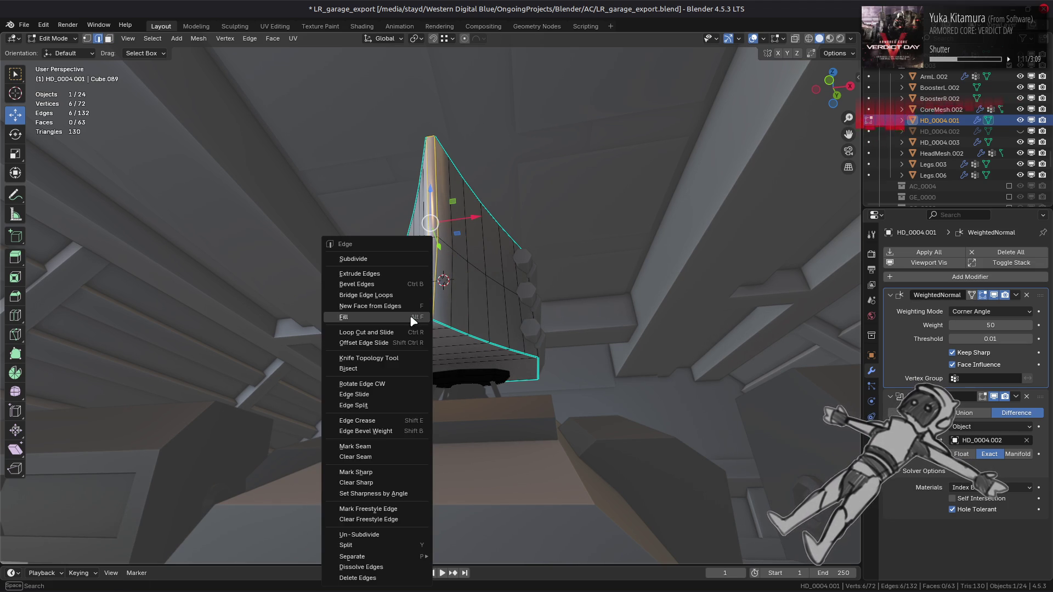
left_click(355, 472)
key("alt+a")
mouse_move(442, 307)
middle_mouse_down()
mouse_move(435, 282)
mouse_move(446, 317)
middle_mouse_up()
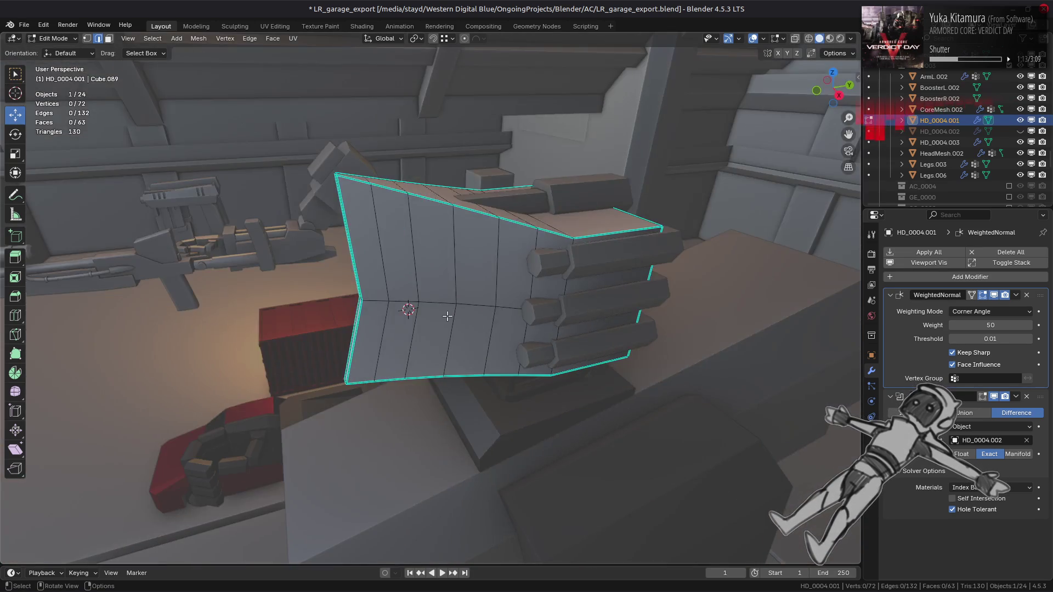
key("Tab")
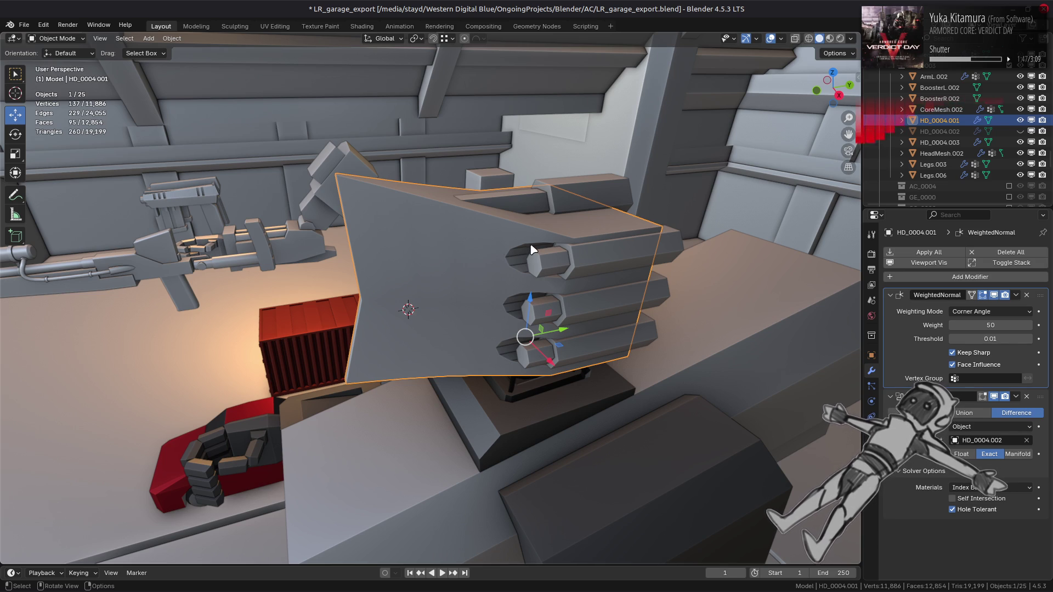
Step: Apply an option from the edge context menu and recheck the shading from below
mouse_move(531, 250)
middle_mouse_down()
mouse_move(508, 223)
mouse_move(437, 311)
mouse_move(446, 309)
mouse_move(405, 305)
mouse_move(313, 406)
middle_mouse_up()
key("Tab")
right_click(437, 311)
left_click(437, 308)
key("Tab")
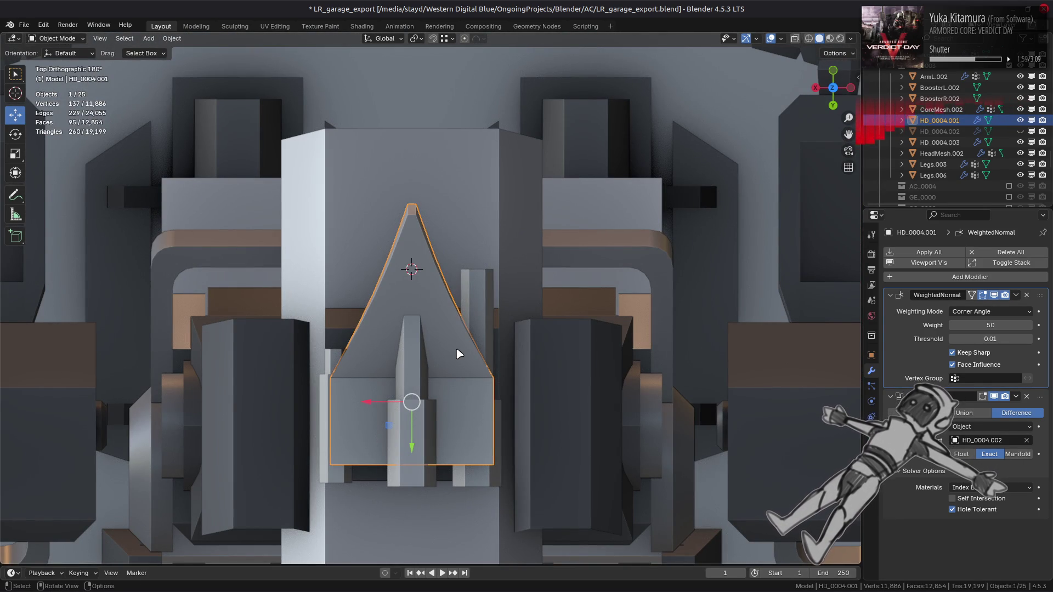
Step: Back in Edit Mode, select the horizontal edge loop across the body
key("Tab")
middle_click_drag(357, 356, 465, 267)
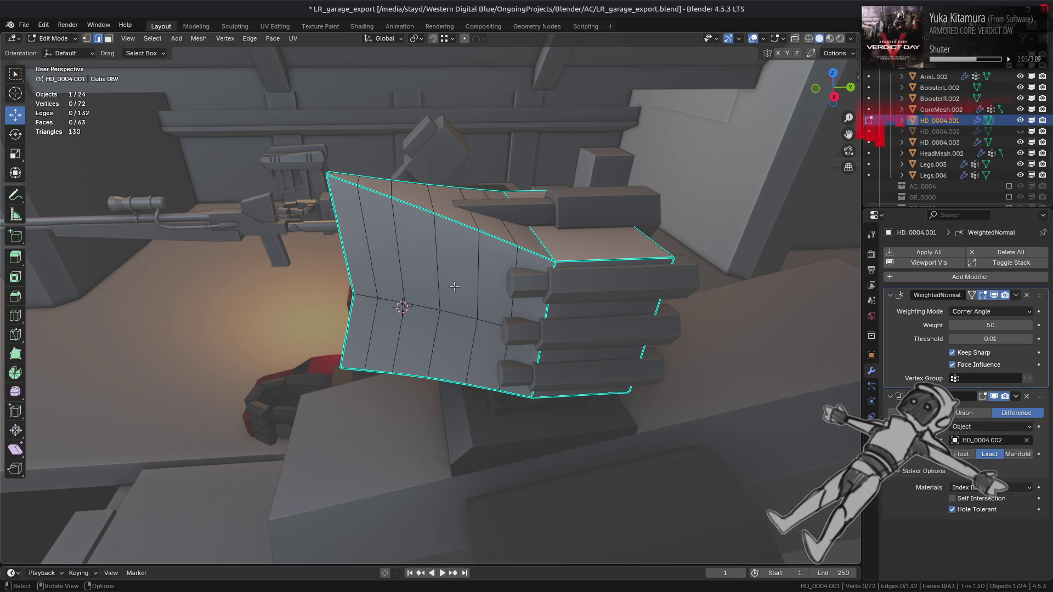
left_click(438, 309, "alt")
Step: Bevel the horizontal edge loop across the launcher body
middle_click_drag(438, 310, 554, 262)
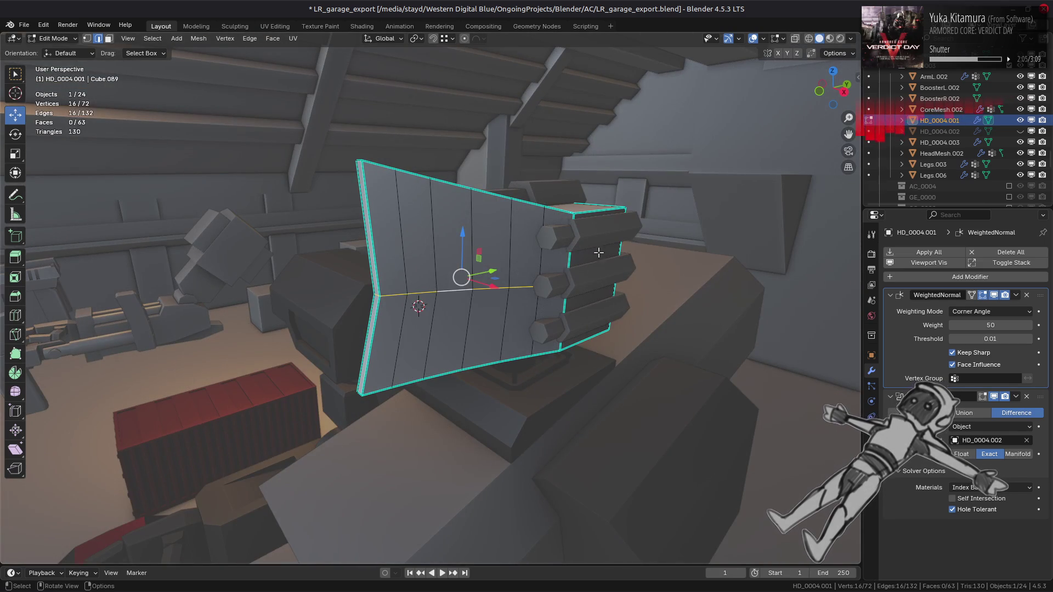
key("ctrl+b")
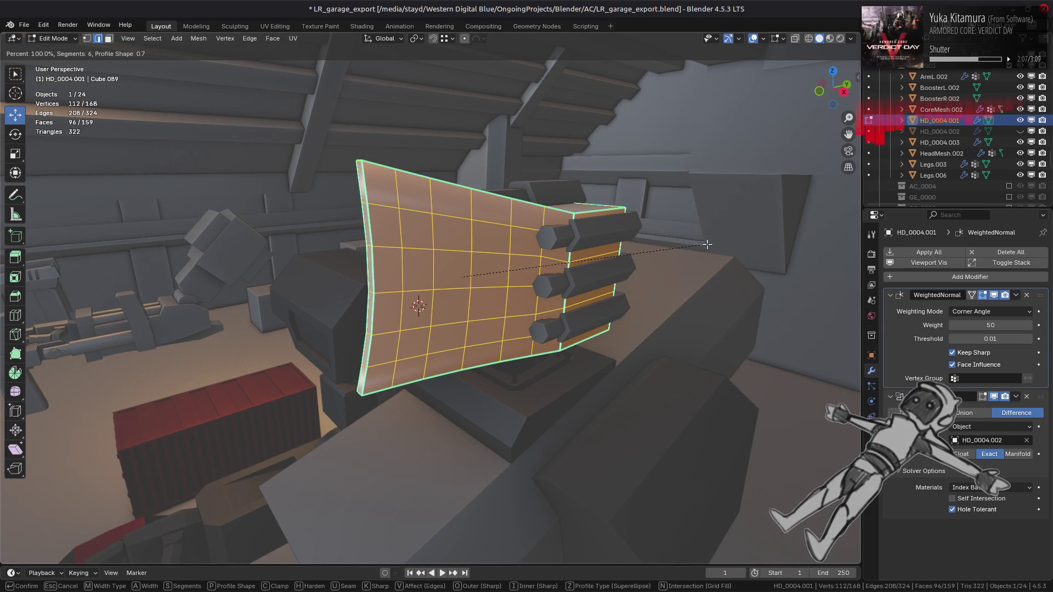
left_click(732, 243)
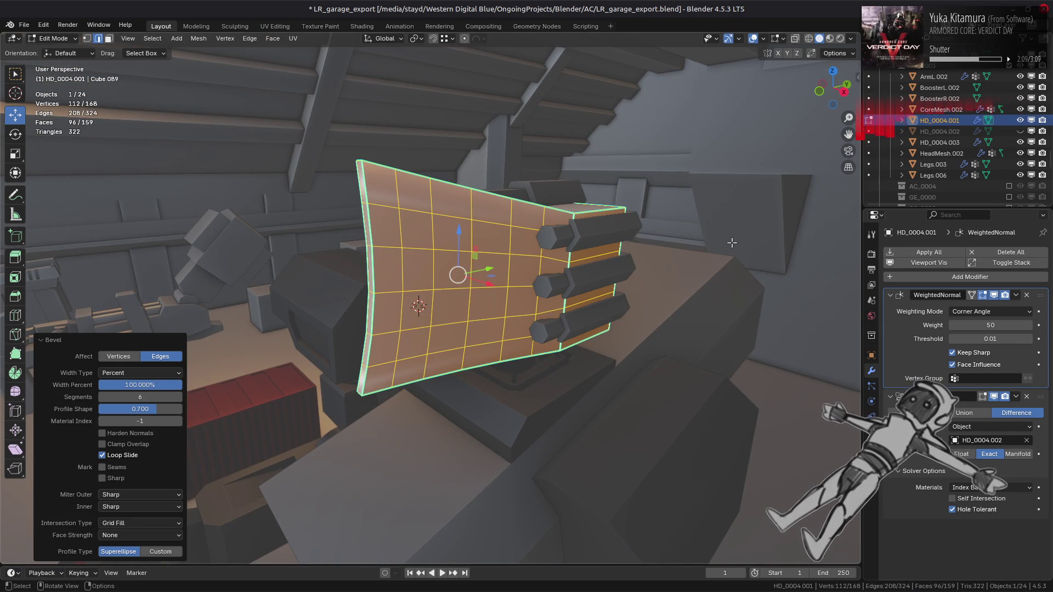
mouse_move(733, 243)
middle_mouse_down()
mouse_move(516, 322)
mouse_move(508, 364)
mouse_move(455, 351)
mouse_move(362, 359)
middle_mouse_up()
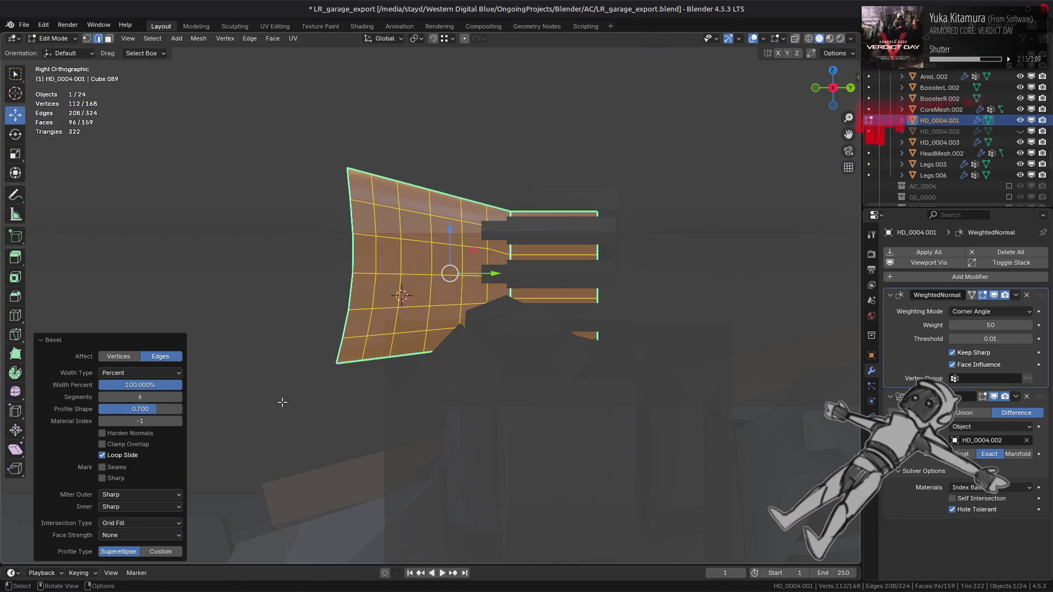
Step: Set the bevel profile shape to 0.7 and turn off Clamp Overlap
left_click(149, 409)
type("0.5")
key("Return")
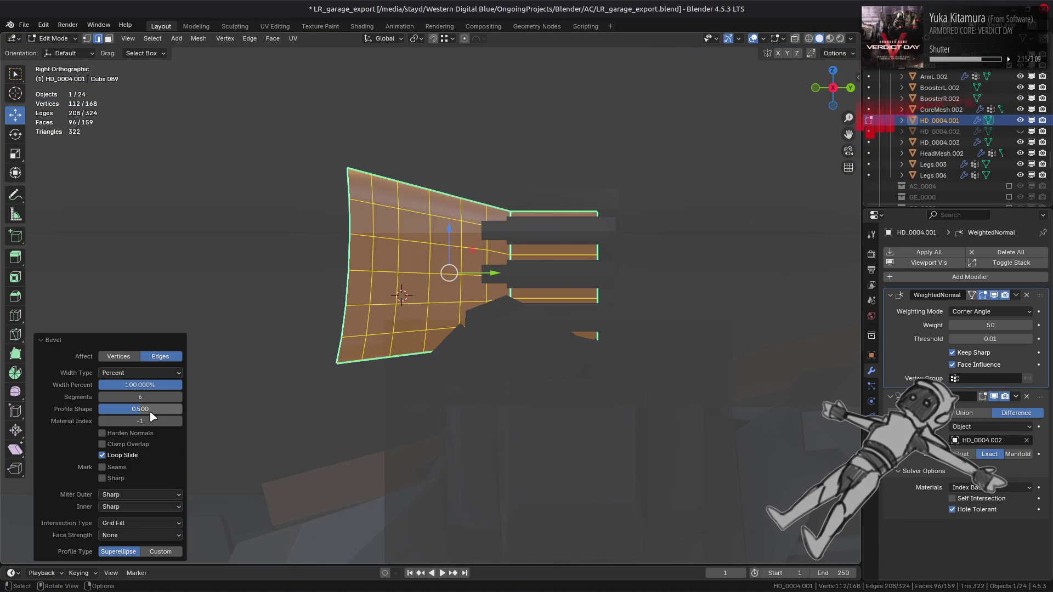
left_click(150, 410)
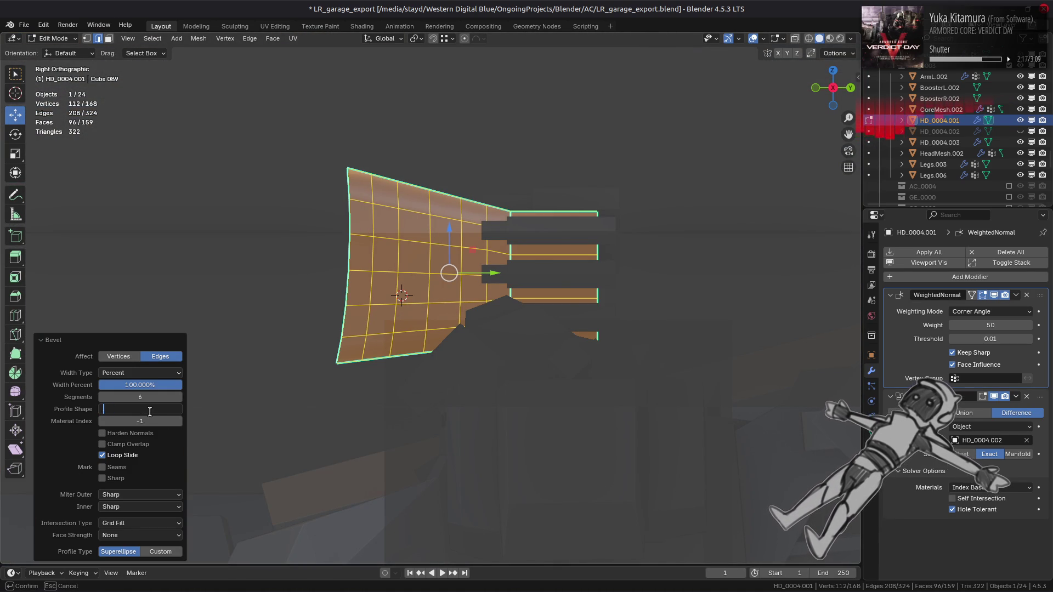
type("0.7")
key("Return")
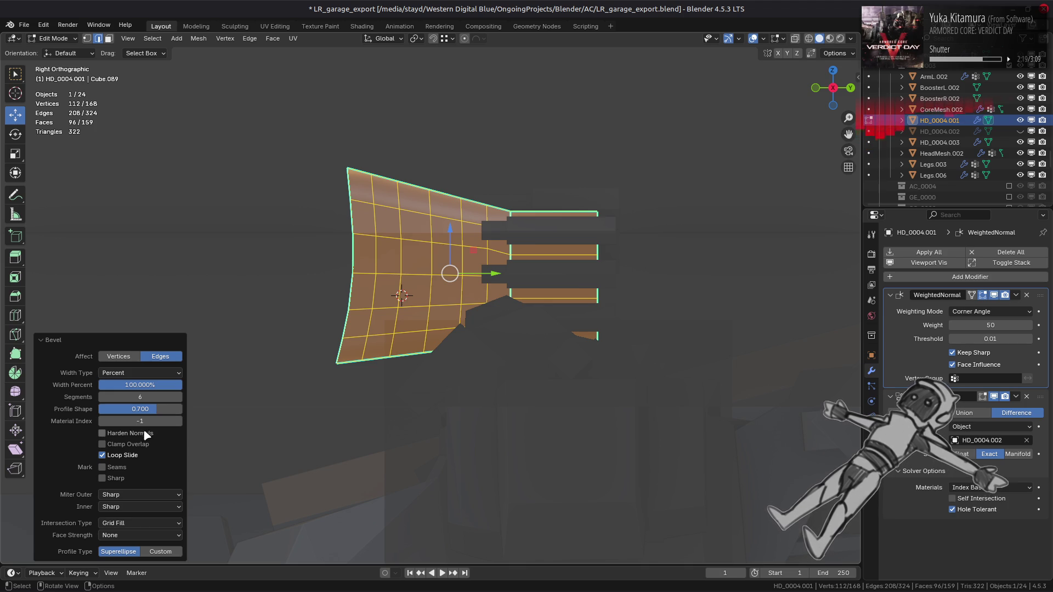
left_click(141, 444)
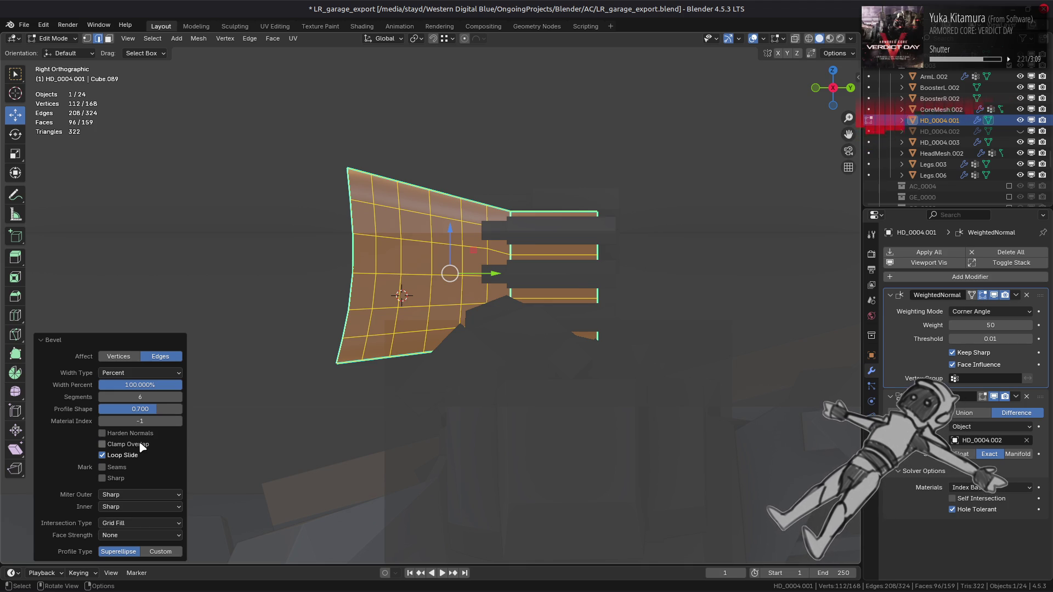
middle_click_drag(336, 384, 393, 399)
Step: Merge all of the launcher body's vertices by distance
key("1")
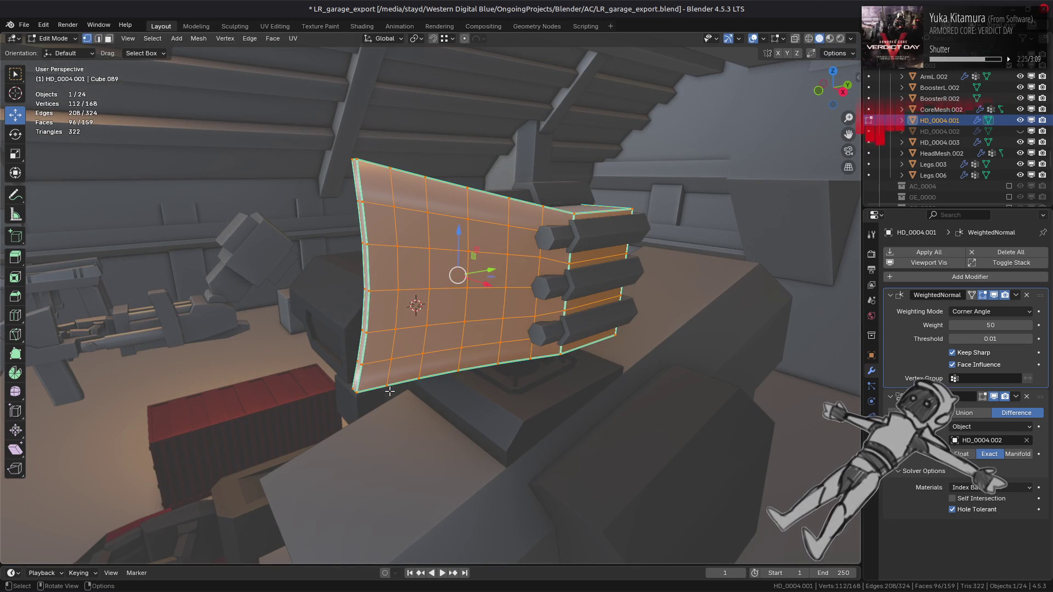
key("a")
key("ctrl+v")
mouse_move(359, 534)
left_click(401, 537)
Step: Select the front and lower face strips and convert them to their boundary loop
middle_click_drag(413, 393, 359, 251)
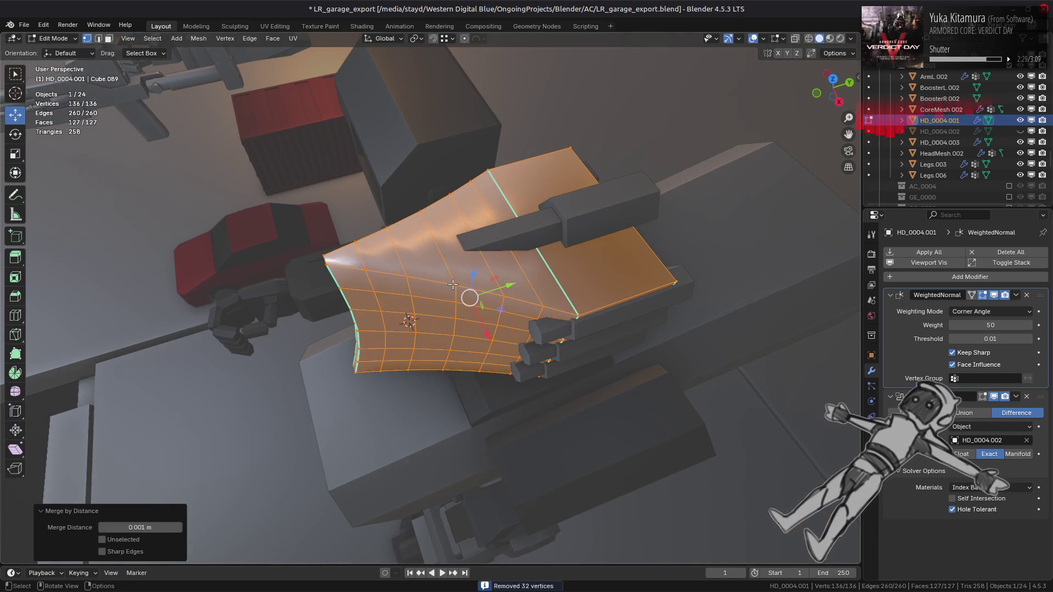
key("3")
left_click(358, 251)
left_click(472, 184, "ctrl")
middle_click_drag(473, 184, 360, 318)
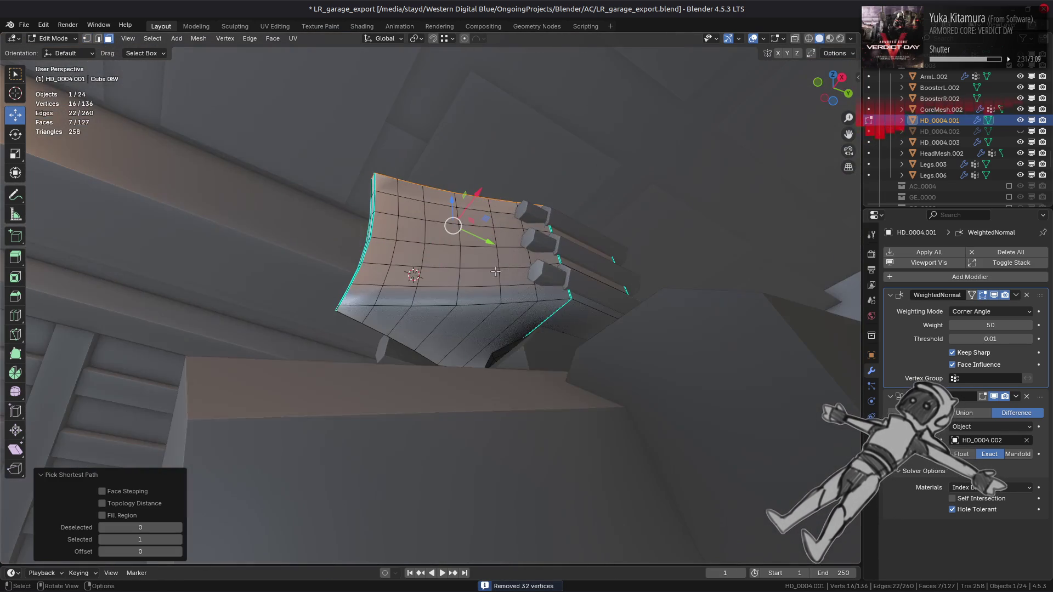
left_click(359, 318, "ctrl")
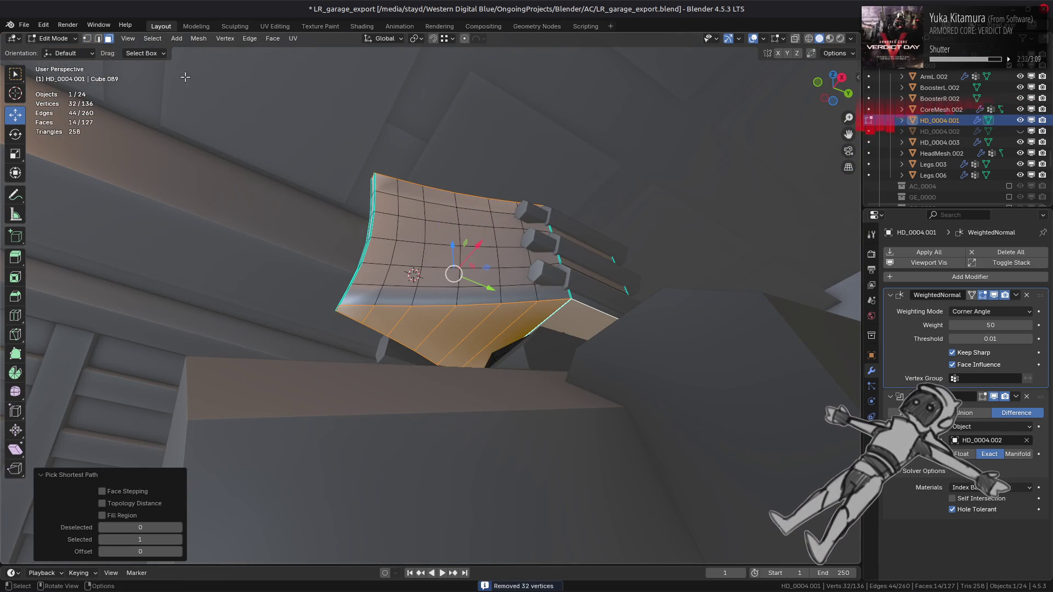
left_click(153, 38)
mouse_move(216, 201)
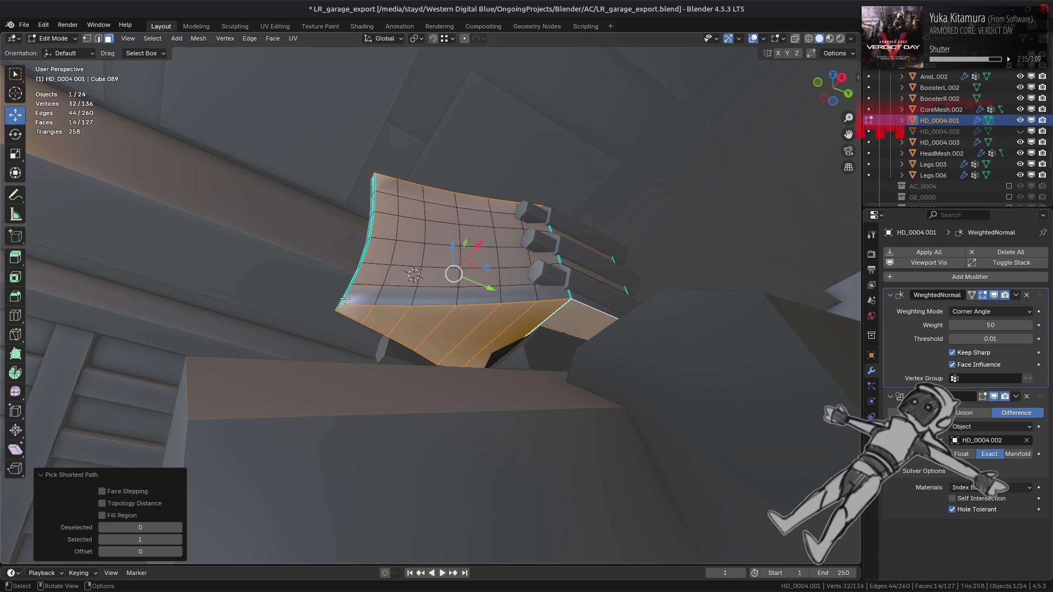
key("q")
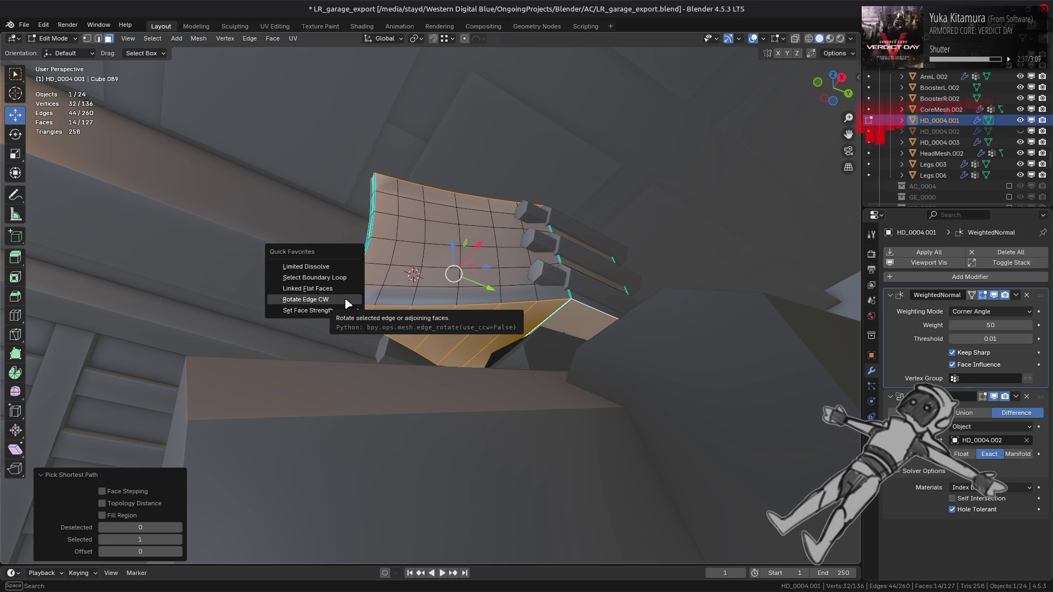
left_click(341, 277)
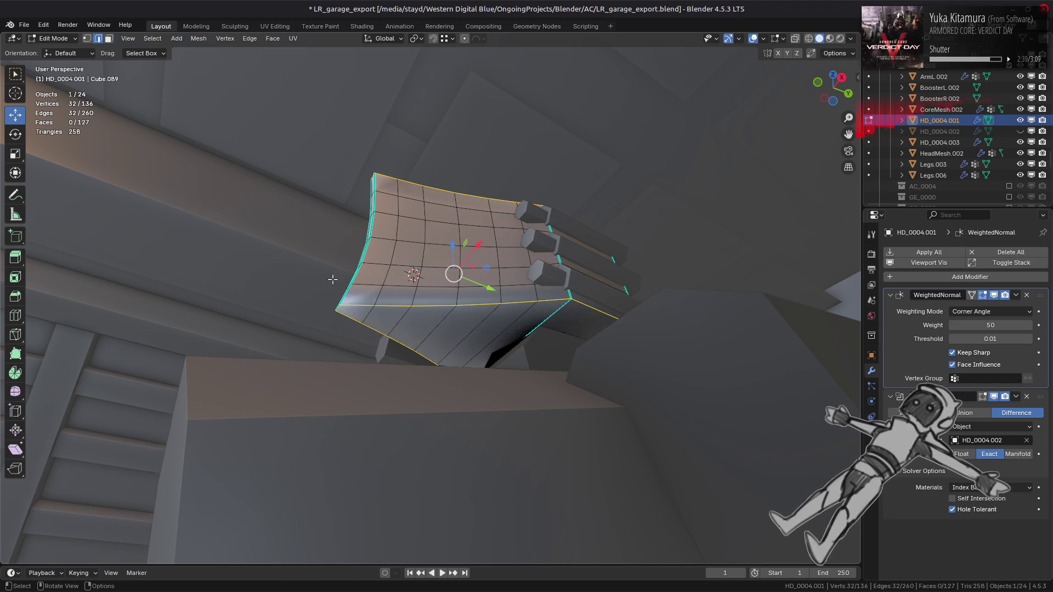
Step: Mark the boundary edges sharp and return to Object Mode
key("ctrl+e")
left_click(324, 471)
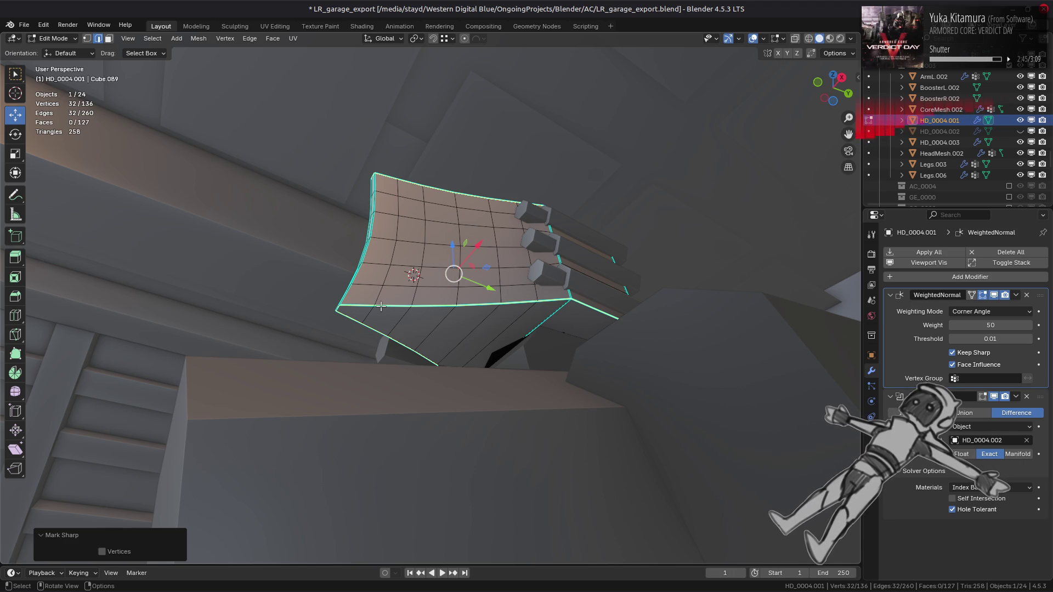
mouse_move(381, 307)
middle_mouse_down()
mouse_move(590, 310)
mouse_move(404, 301)
mouse_move(407, 313)
middle_mouse_up()
key("alt+a")
key("Tab")
key("Tab")
key("Tab")
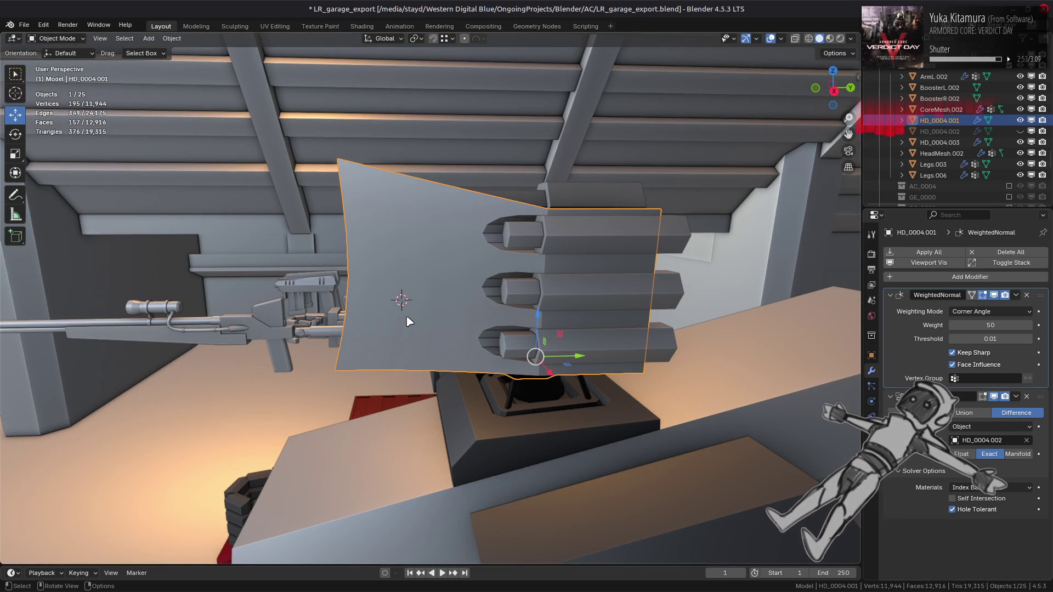
left_click(994, 397)
left_click(994, 397)
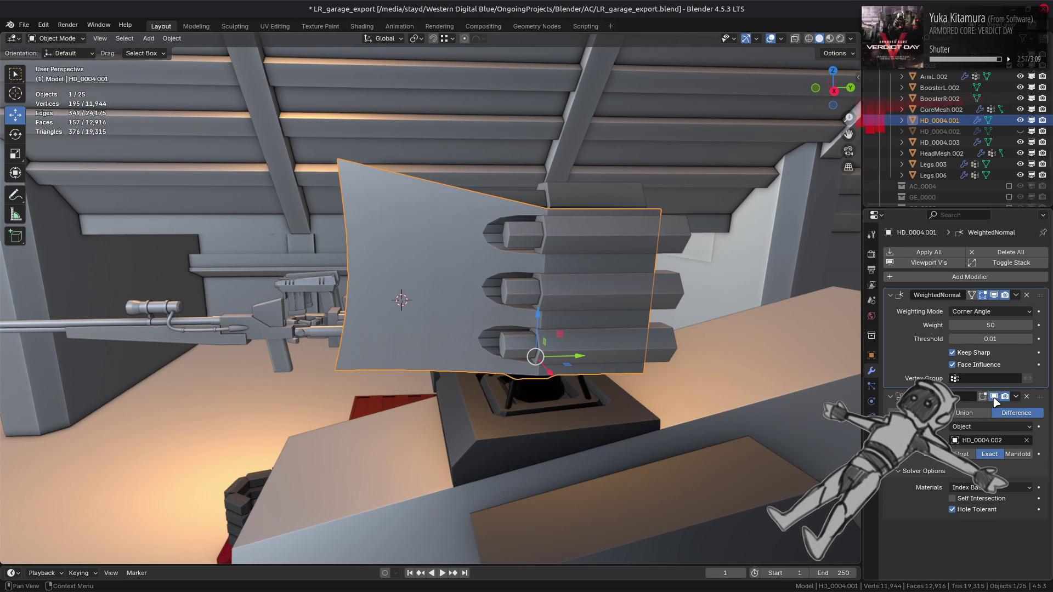
left_click(994, 397)
left_click(994, 397)
left_click(993, 397)
left_click(994, 397)
key("Tab")
scroll(595, 309, "up", 5)
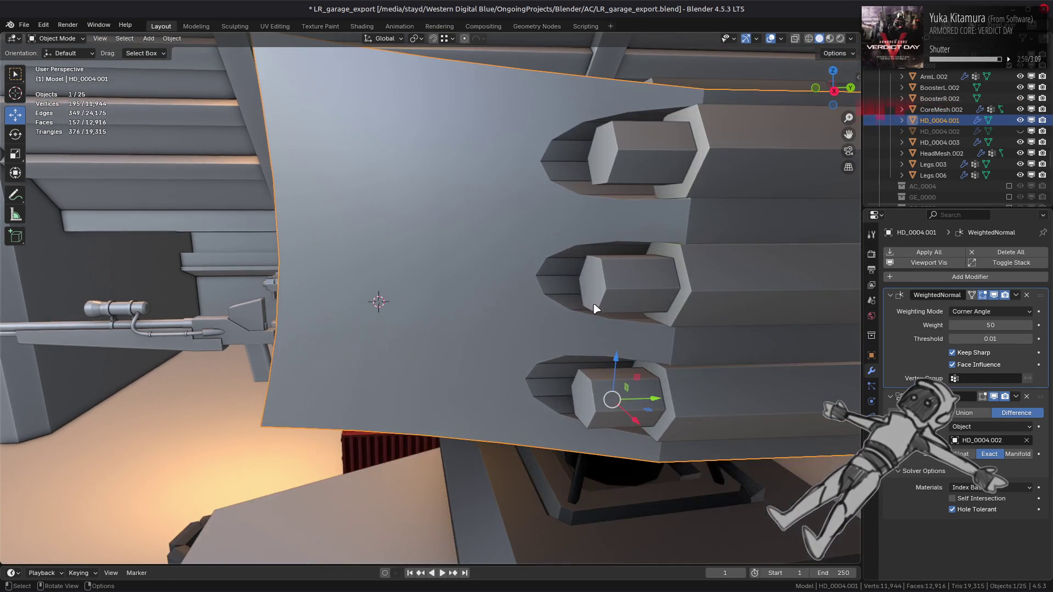
key("Tab")
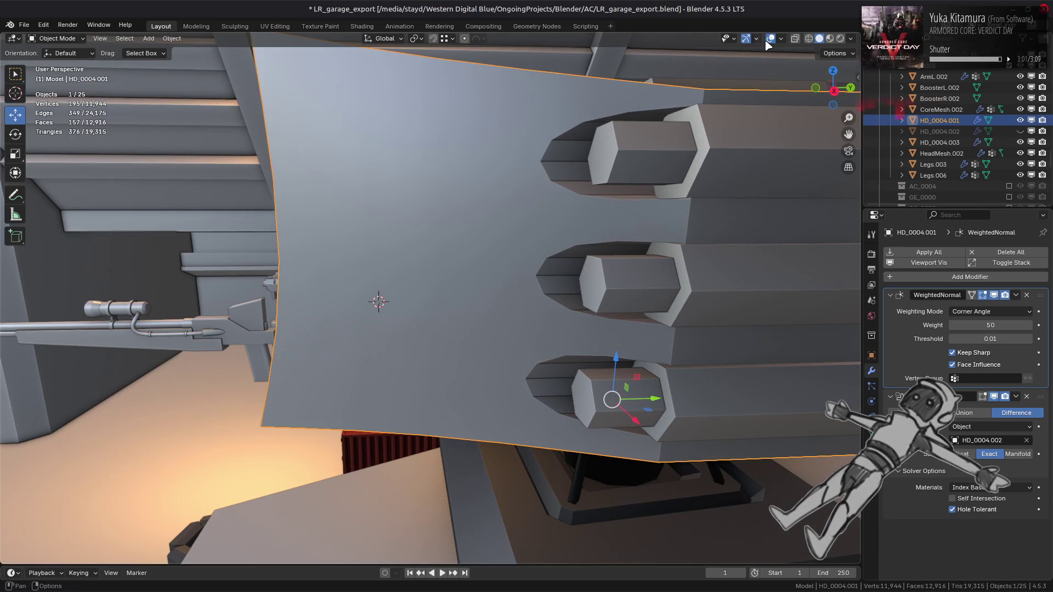
left_click(780, 38)
left_click(713, 224)
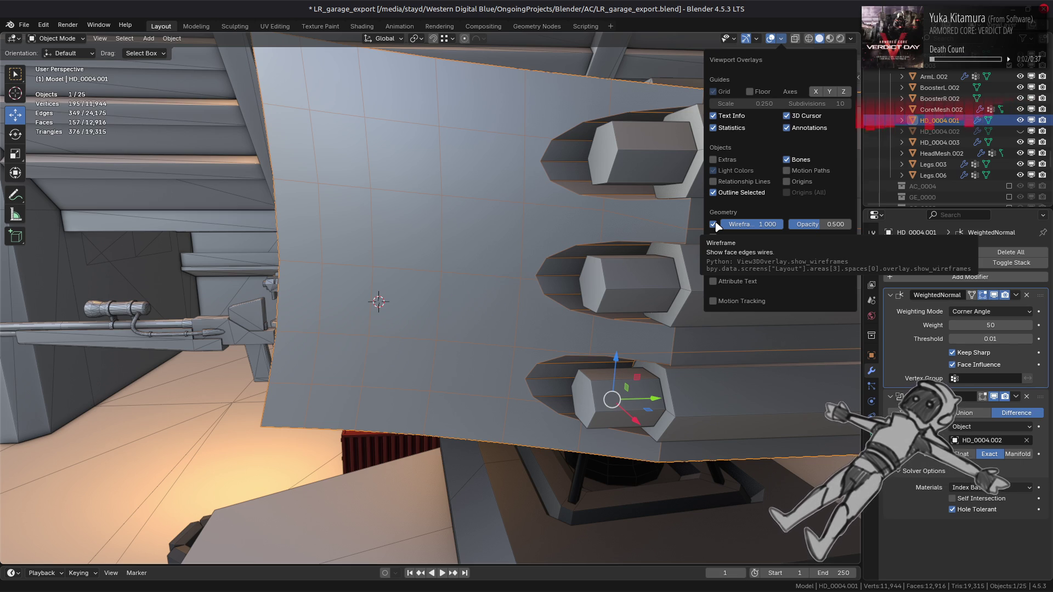
left_click(715, 225)
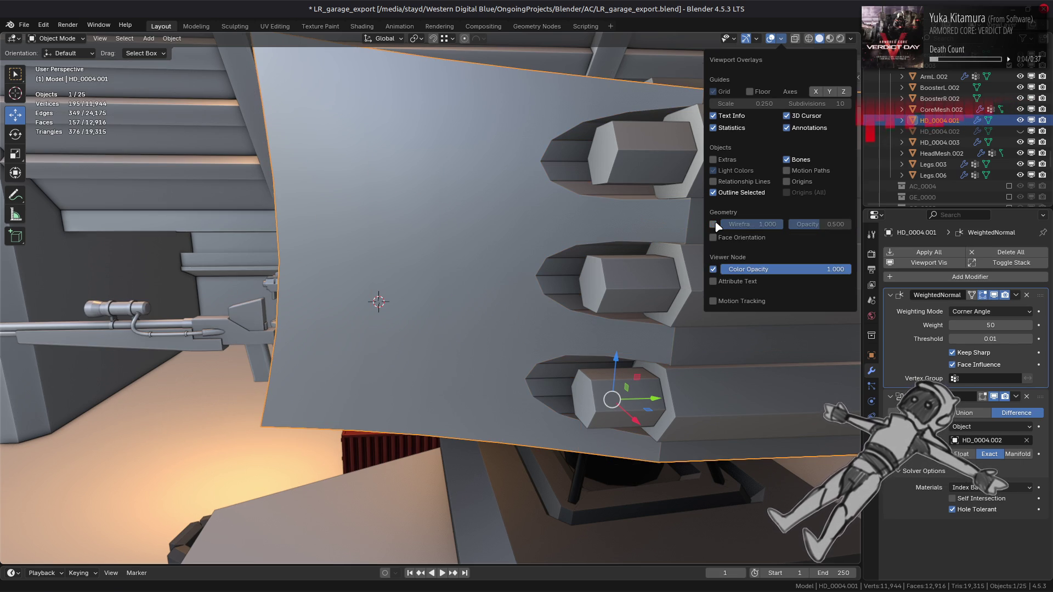
mouse_move(411, 230)
middle_mouse_down()
mouse_move(466, 226)
mouse_move(437, 249)
mouse_move(483, 239)
mouse_move(439, 272)
mouse_move(357, 278)
middle_mouse_up()
key("alt+a")
scroll(483, 240, "down", 5)
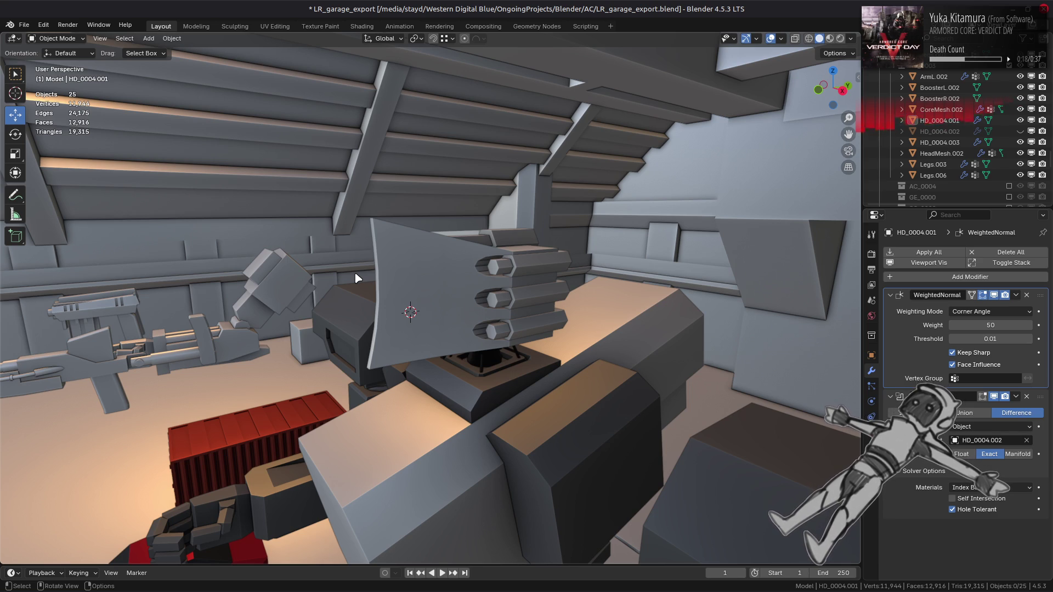
Step: In HD_0004.003's Edit Mode, select the three missiles' front end faces
mouse_move(357, 278)
middle_mouse_down()
mouse_move(405, 258)
mouse_move(501, 271)
middle_mouse_up()
left_click(527, 262)
key("Tab")
key("3")
left_click(526, 258)
left_click(522, 308, "shift")
left_click(525, 348, "shift")
Step: Move the missile end faces -0.5 m along Y and return to Object Mode
key("g")
key("shift+z")
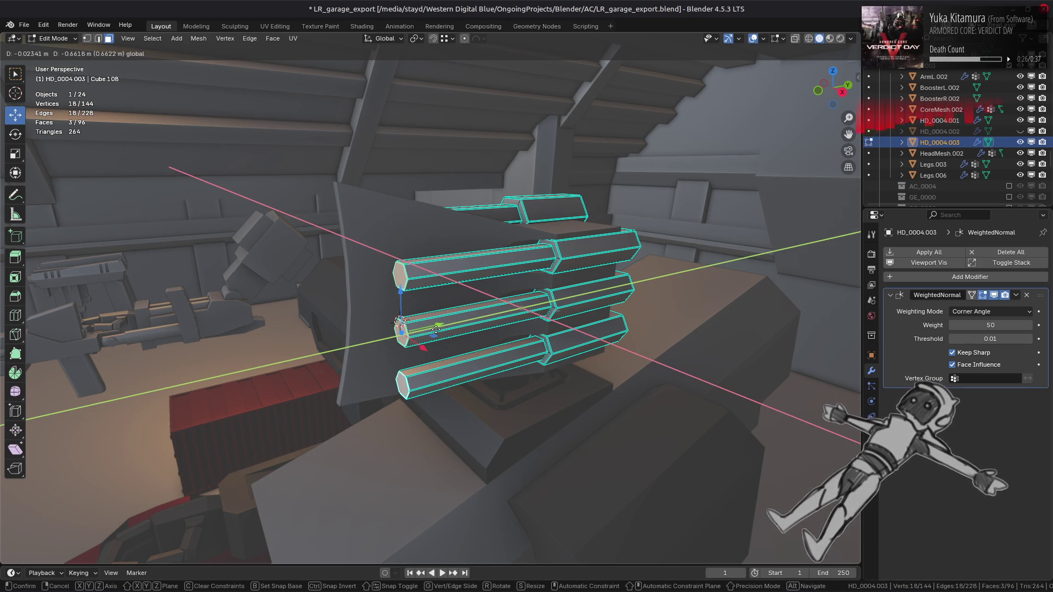
left_click(552, 307)
key("ctrl+z")
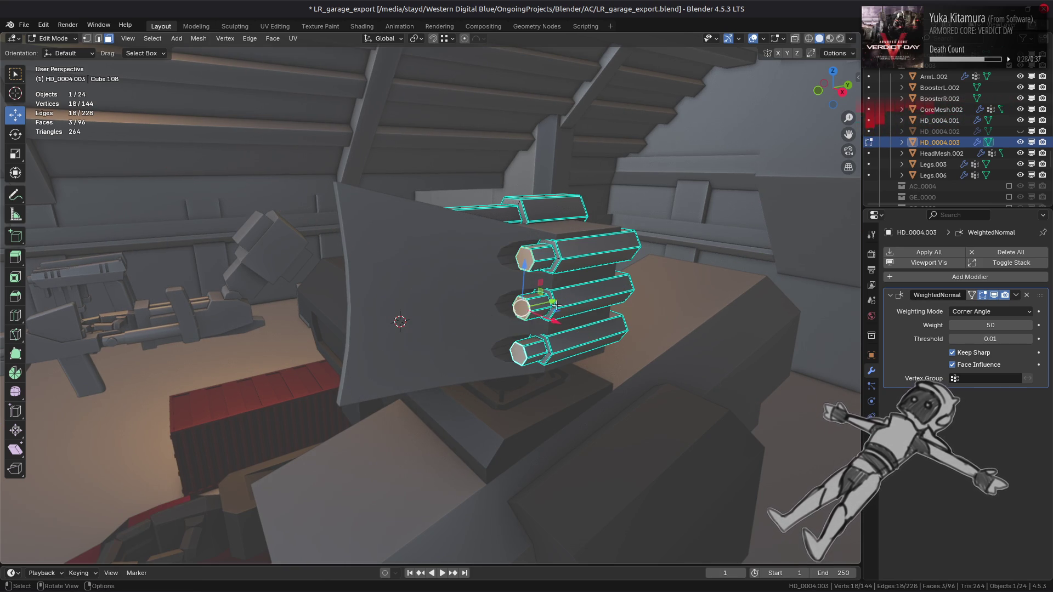
key("g")
key("y")
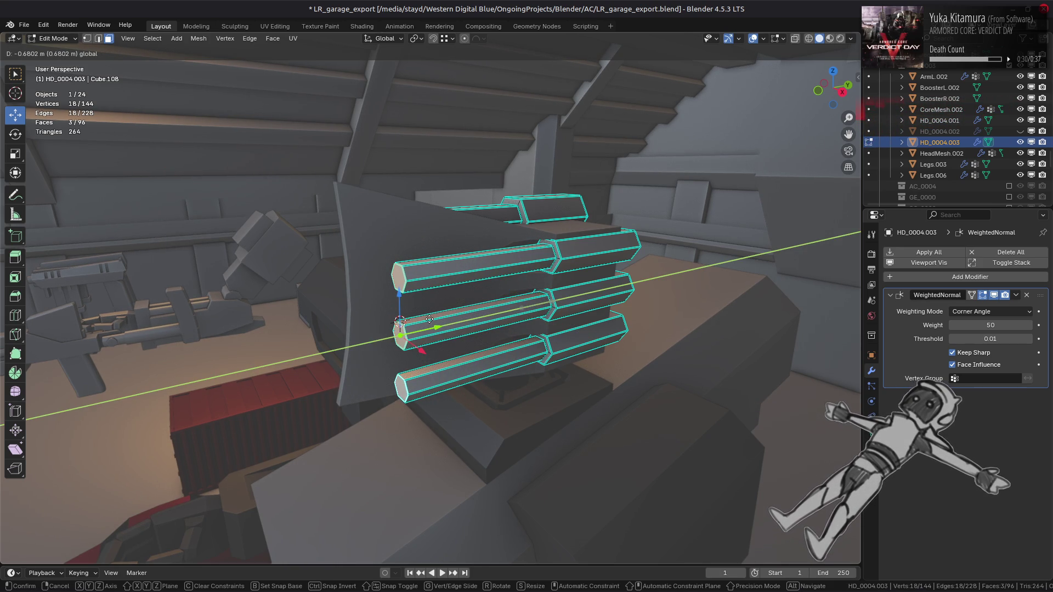
type("-0.5")
key("Return")
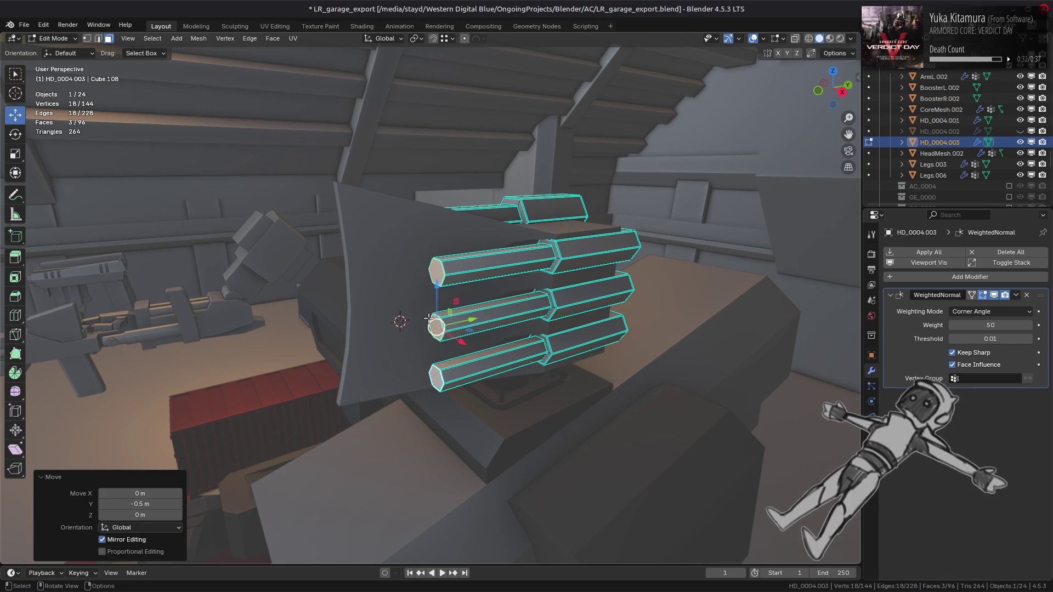
mouse_move(429, 319)
middle_mouse_down()
mouse_move(419, 288)
mouse_move(477, 291)
mouse_move(400, 297)
middle_mouse_up()
key("Tab")
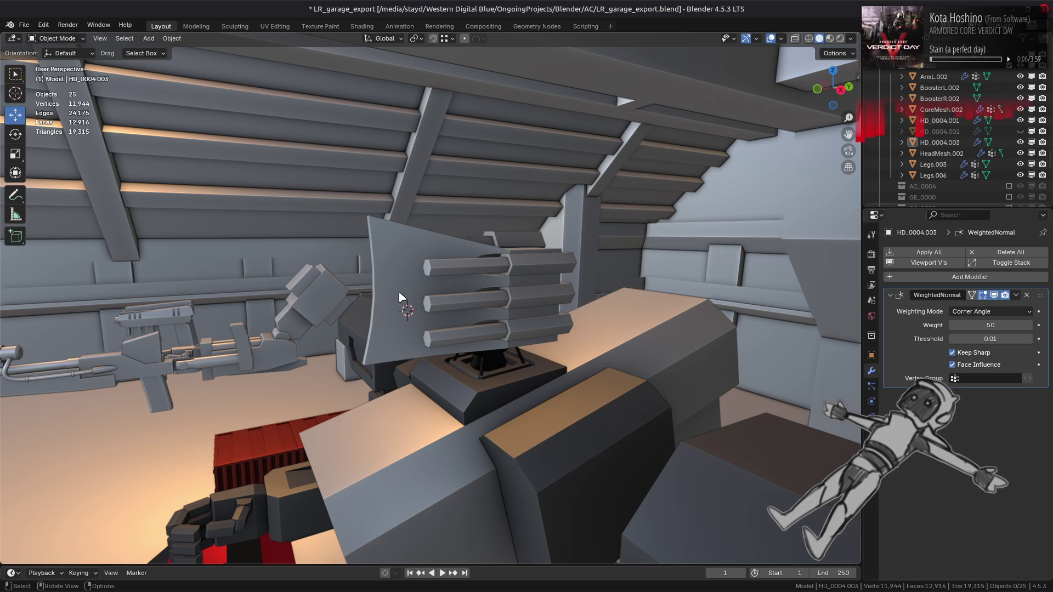
Step: Orbit around the launcher pod to review the three hexagonal missiles from the front
scroll(399, 297, "up", 2)
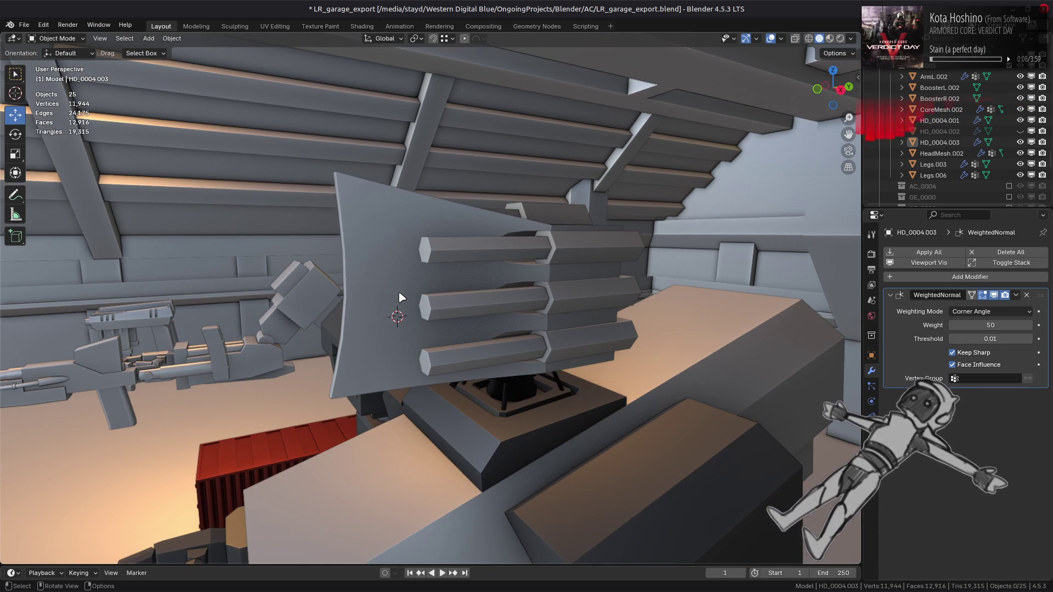
key("Tab")
key("Tab")
mouse_move(398, 293)
middle_mouse_down()
mouse_move(377, 289)
mouse_move(352, 311)
mouse_move(453, 308)
middle_mouse_up()
key("alt+a")
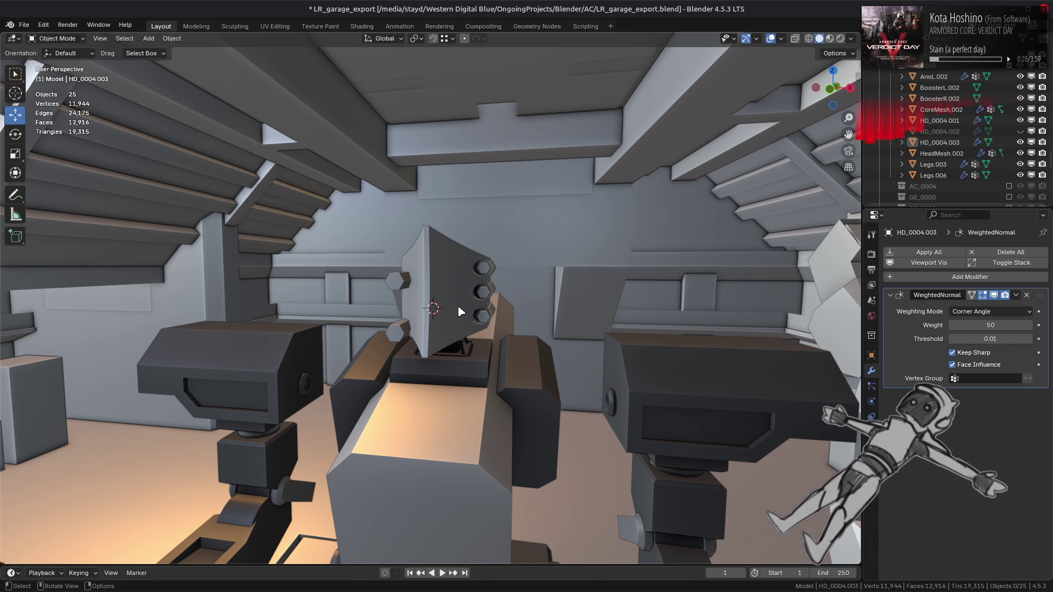
scroll(458, 305, "up", 3)
mouse_move(457, 305)
middle_mouse_down()
mouse_move(437, 308)
mouse_move(393, 278)
mouse_move(369, 346)
mouse_move(412, 289)
middle_mouse_up()
Step: Select the launcher body, clear the selection and save to LR_garage_export.blend
left_click(412, 290)
left_click(414, 290, "shift")
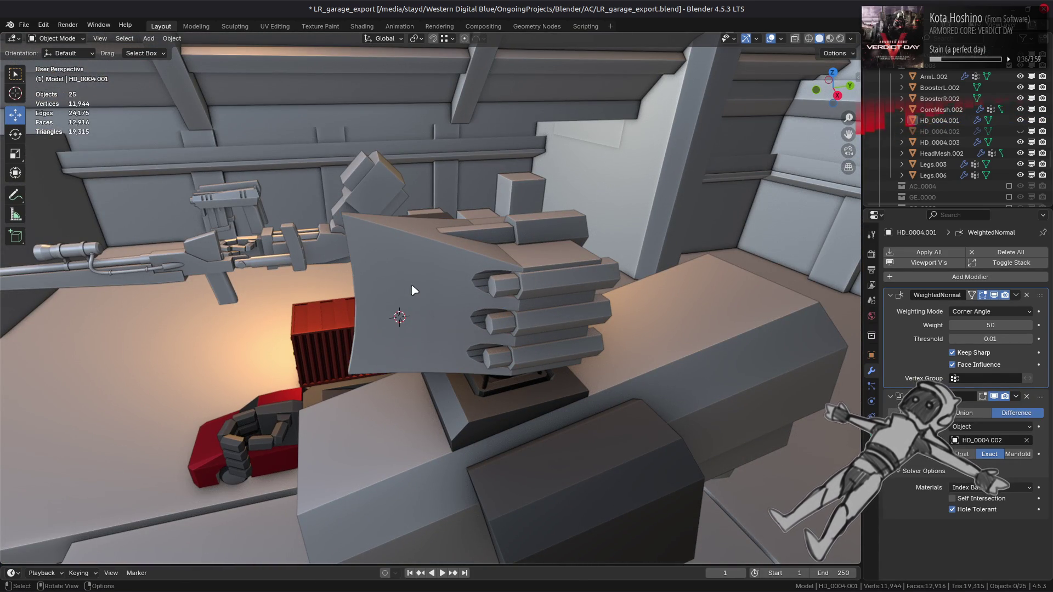
key("ctrl+s")
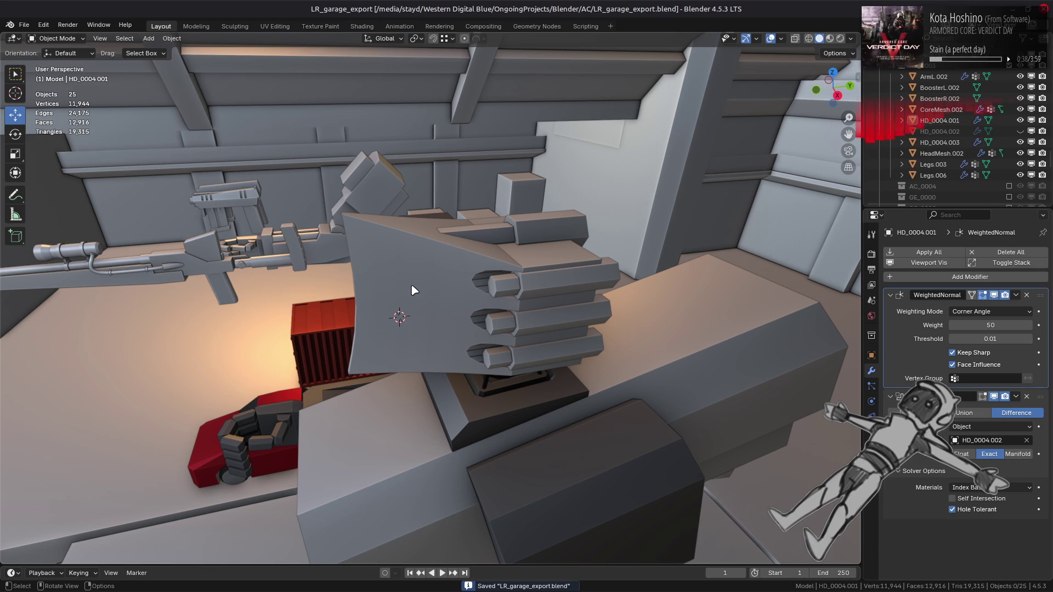
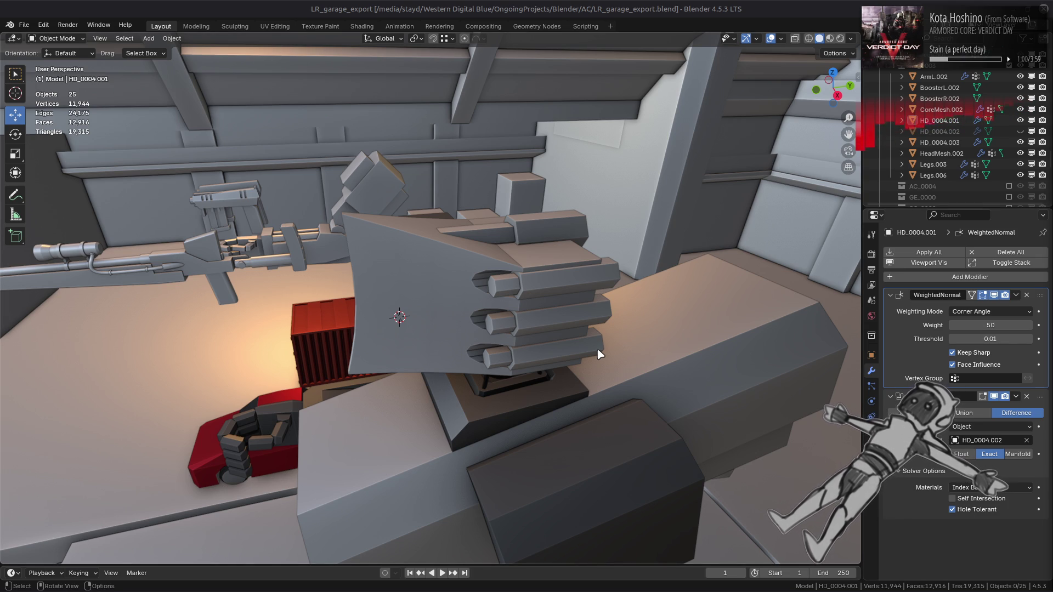
Step: Put HD_0004.001 into Edit Mode and view the curved plate's mesh from above
mouse_move(596, 348)
middle_mouse_down()
mouse_move(574, 329)
mouse_move(602, 304)
middle_mouse_up()
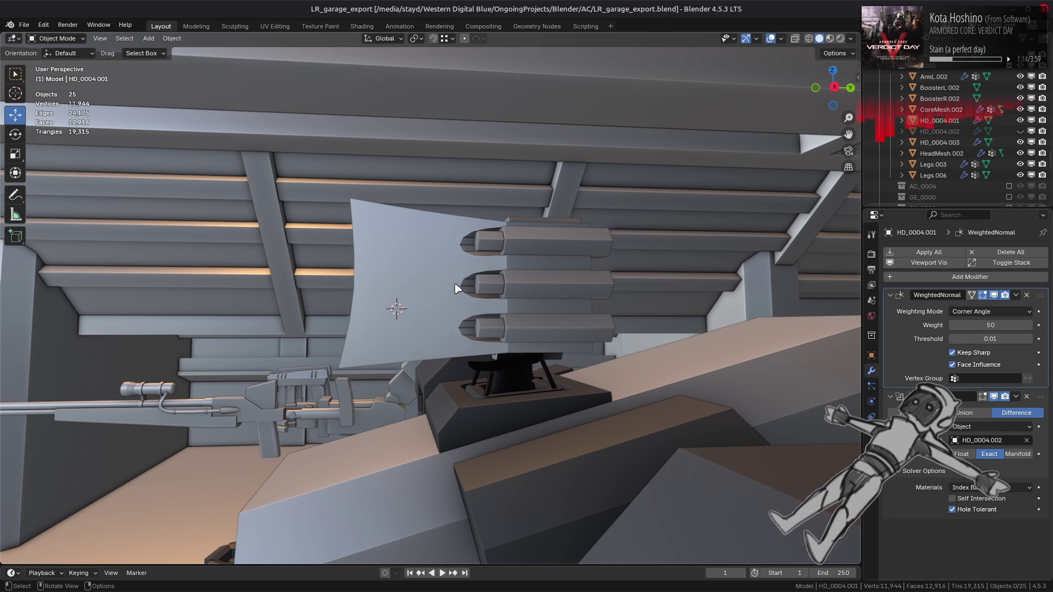
key("Tab")
middle_click_drag(430, 290, 517, 346)
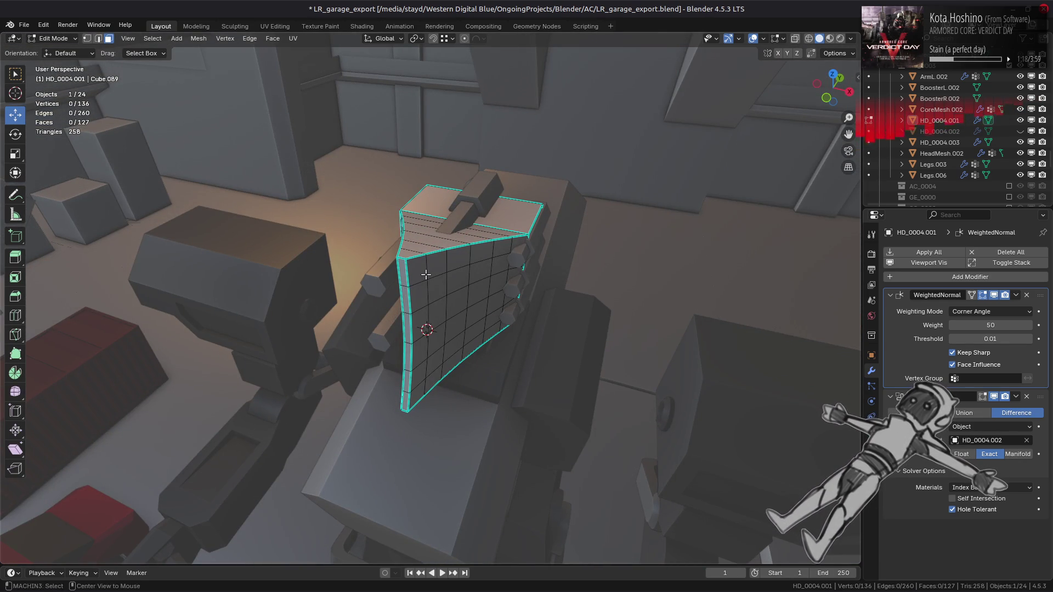
Step: Extrude two face strips along the plate's edge outward into an even-thickness rim
left_click(420, 267)
left_click(418, 391, "ctrl")
middle_click_drag(447, 389, 497, 373)
left_click(485, 372, "shift")
left_click(493, 234, "ctrl")
right_click(622, 384)
left_click(622, 384)
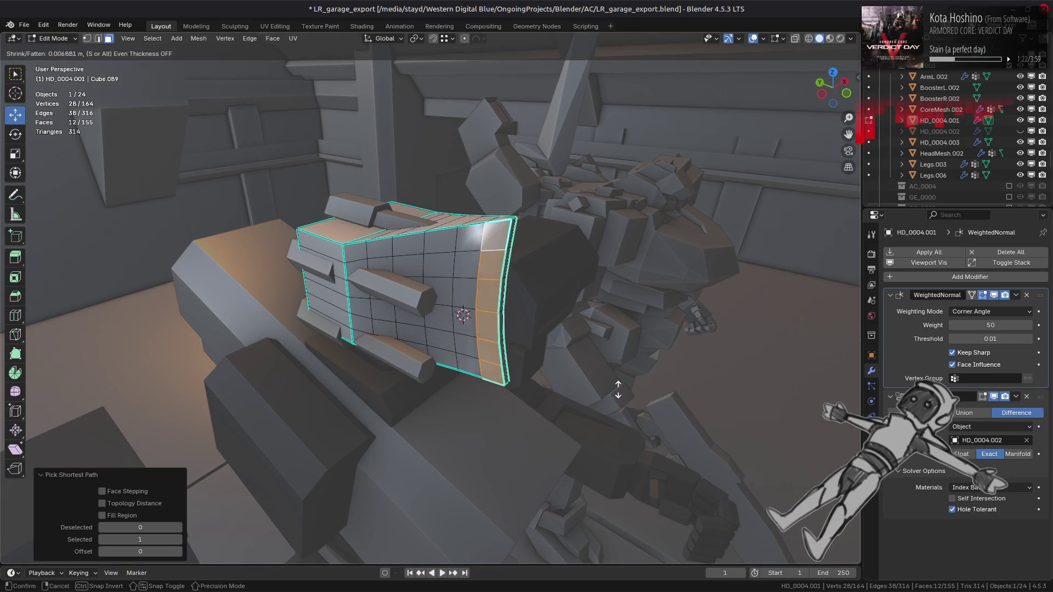
left_click(609, 386)
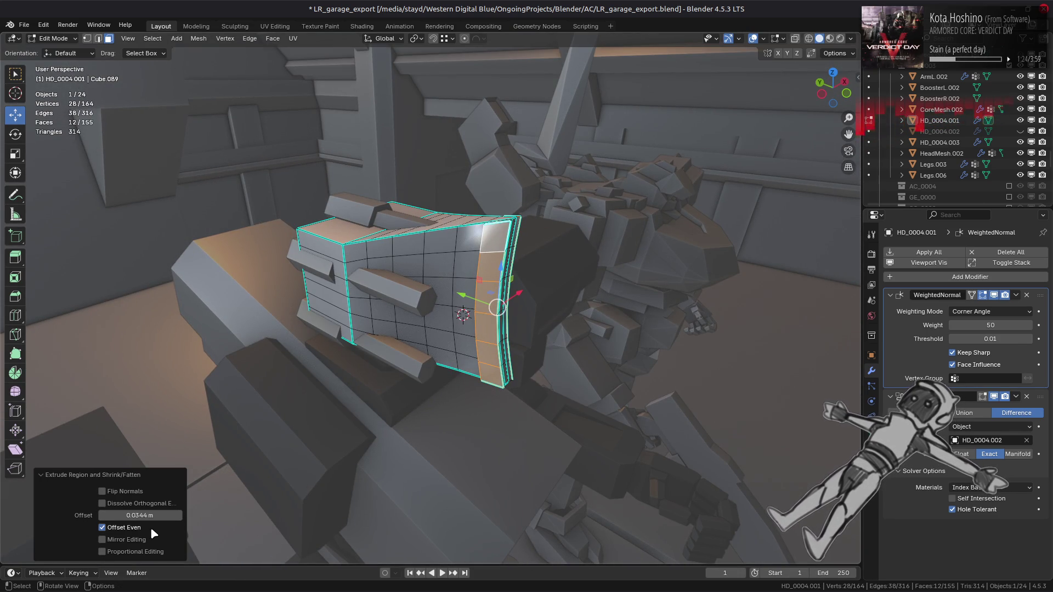
Step: Switch to edge selection and mark the selected rim edges sharp
mouse_move(449, 427)
middle_mouse_down()
mouse_move(496, 374)
mouse_move(449, 371)
mouse_move(460, 365)
middle_mouse_up()
key("Tab")
key("Tab")
key("ctrl+2")
right_click(461, 365)
left_click(433, 472)
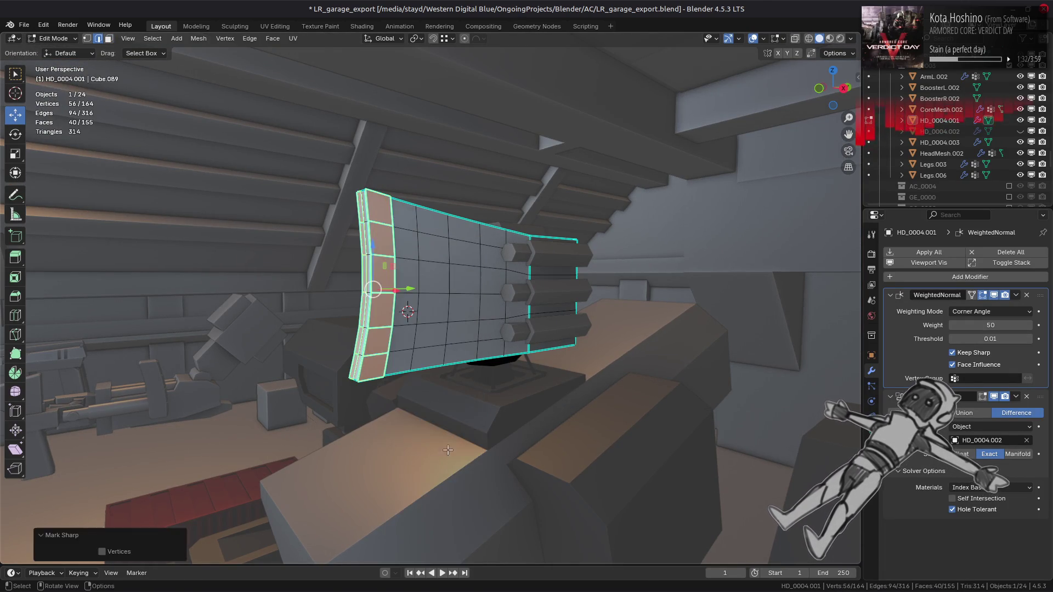
key("alt+a")
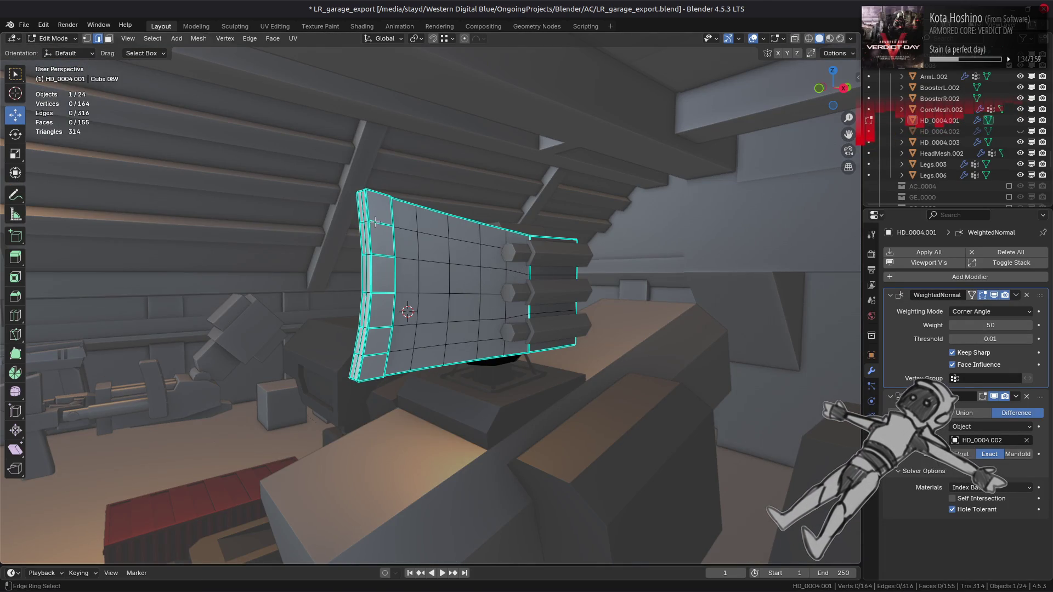
Step: Mark a ring of edges across the rim as sharp
left_click(377, 222, "ctrl+alt")
right_click(470, 370)
left_click(470, 371)
left_click(470, 371)
mouse_move(470, 371)
middle_mouse_down()
mouse_move(387, 281)
mouse_move(410, 309)
mouse_move(439, 265)
mouse_move(490, 307)
mouse_move(493, 327)
middle_mouse_up()
Step: Mark three edges at the top of the rim and two rim edge rings sharp
left_click(410, 308, "alt")
left_click(442, 264, "shift")
left_click(486, 271, "shift")
right_click(494, 327)
left_click(493, 327)
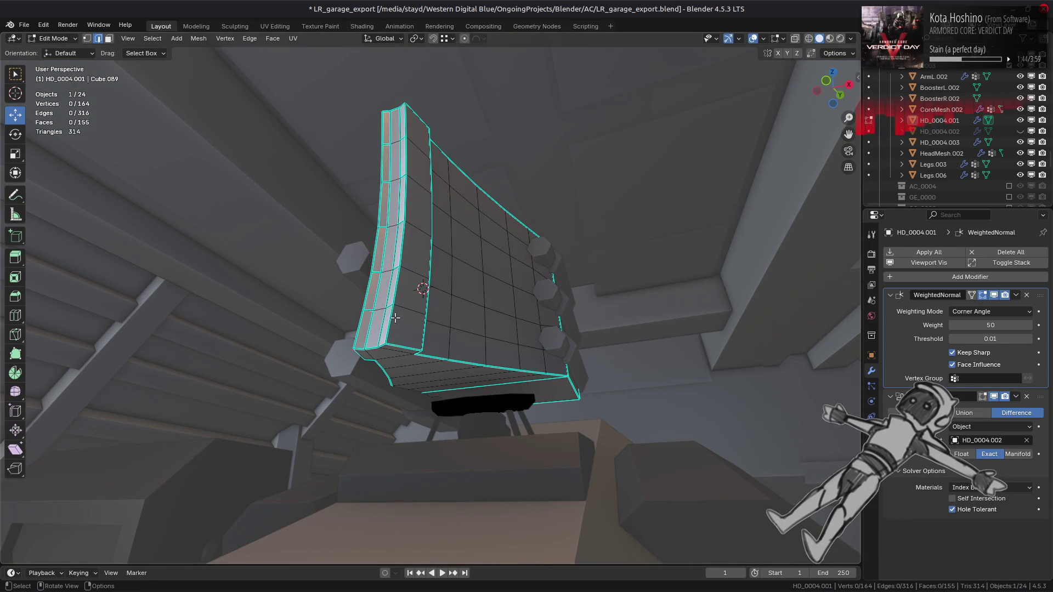
left_click(377, 309, "ctrl+alt")
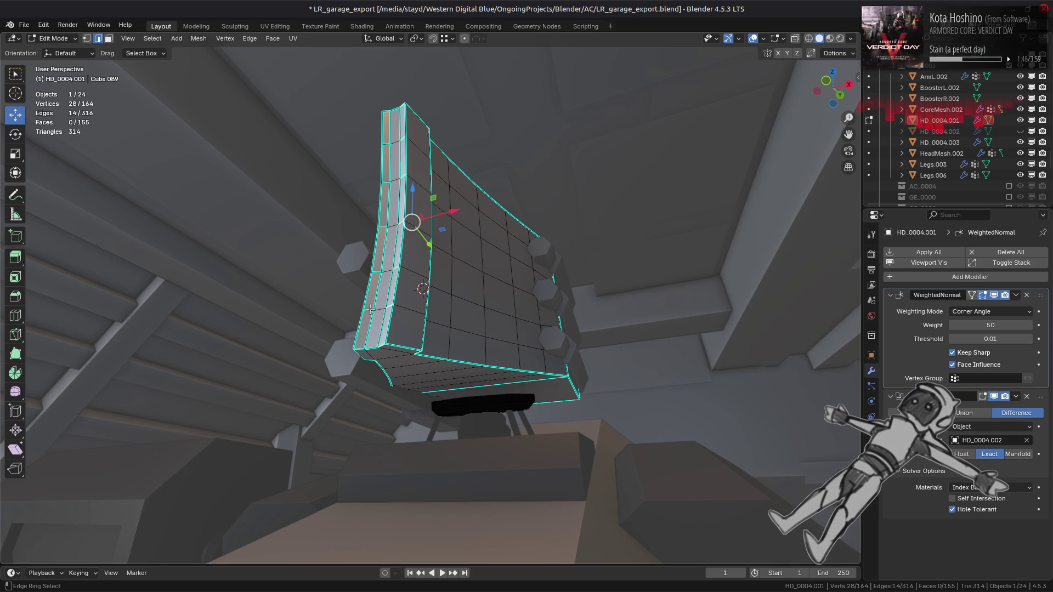
left_click(378, 310, "ctrl+alt+shift")
right_click(380, 311)
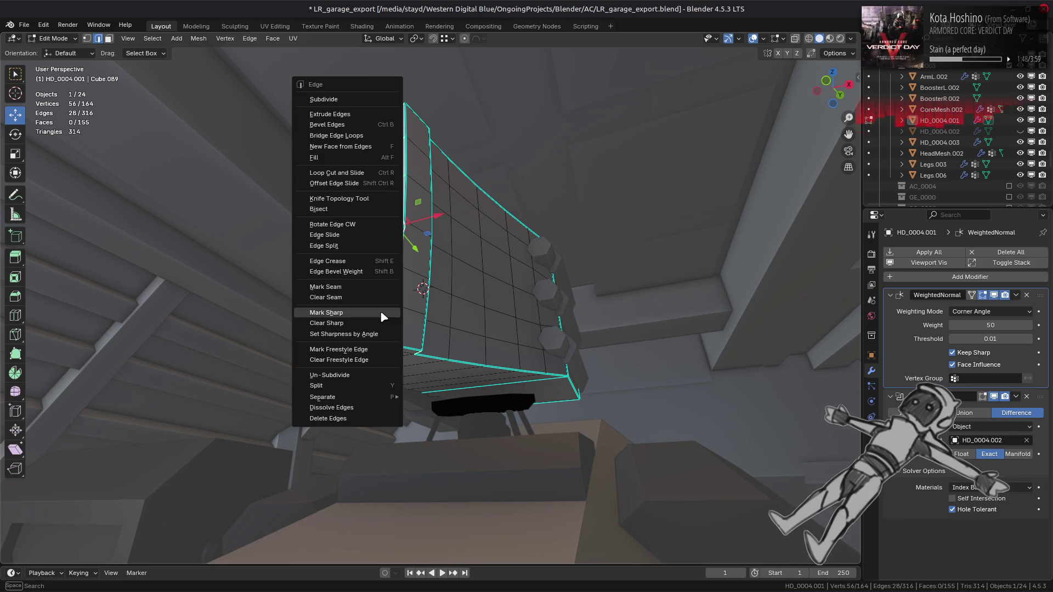
left_click(378, 327)
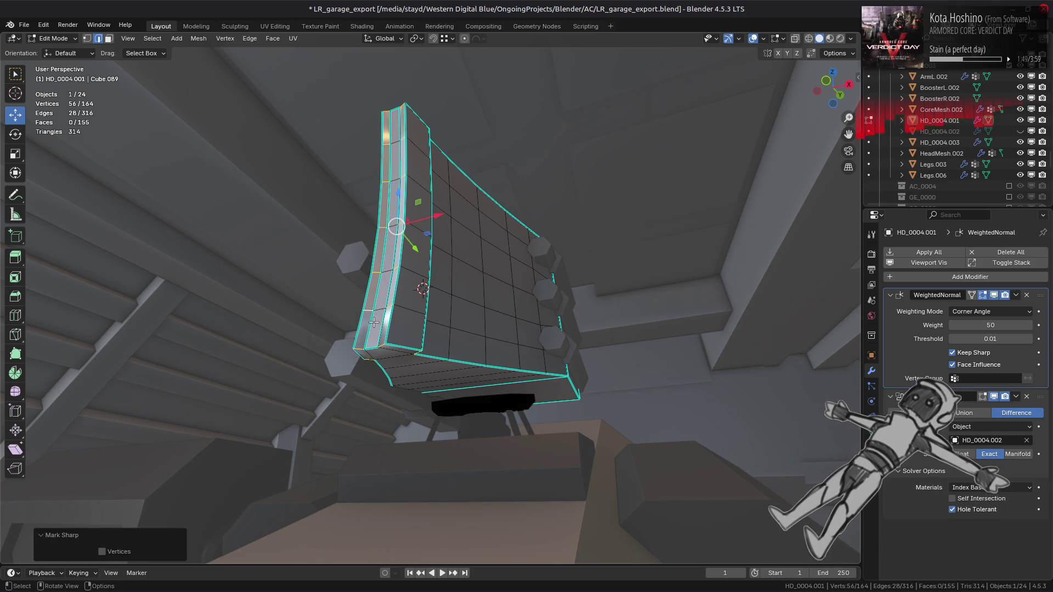
Step: Mark the remaining edges around the rim sharp and return to Object Mode
left_click(358, 349, "ctrl+alt")
mouse_move(357, 349)
middle_mouse_down()
mouse_move(327, 391)
mouse_move(296, 409)
mouse_move(437, 410)
mouse_move(540, 381)
middle_mouse_up()
left_click(297, 409, "shift")
left_click(544, 377, "shift")
left_click(587, 91, "shift")
middle_click_drag(587, 91, 516, 238)
left_click(515, 237, "shift")
left_click(570, 226, "shift")
left_click(570, 196, "shift")
mouse_move(569, 195)
middle_mouse_down()
mouse_move(357, 278)
mouse_move(437, 340)
mouse_move(514, 247)
mouse_move(442, 259)
middle_mouse_up()
right_click(437, 341)
left_click(437, 341)
key("Tab")
scroll(458, 299, "up", 3)
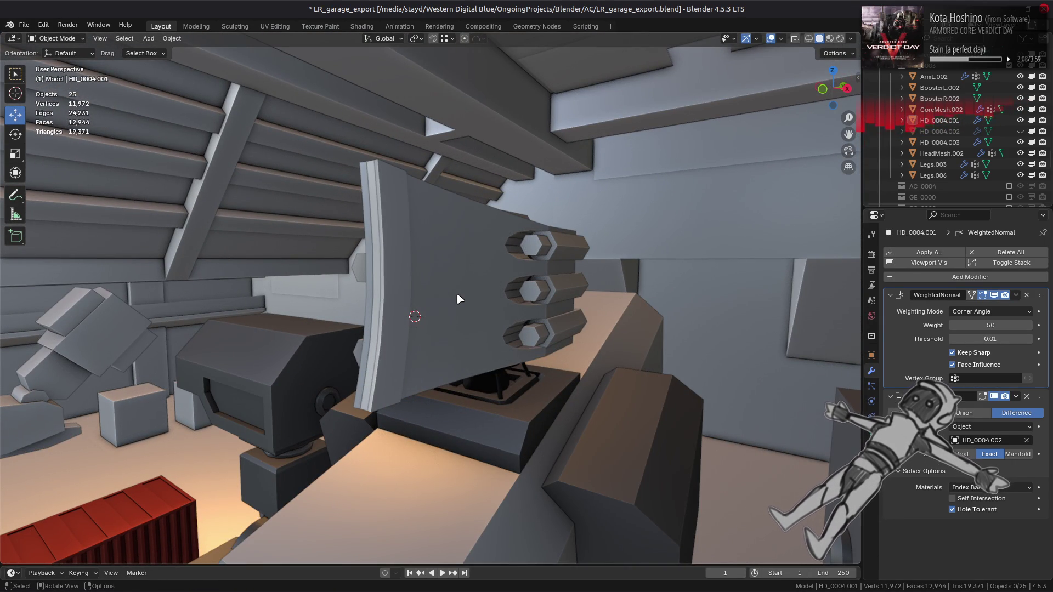
middle_click_drag(460, 299, 425, 369)
mouse_move(475, 341)
middle_mouse_down()
mouse_move(410, 342)
mouse_move(471, 300)
middle_mouse_up()
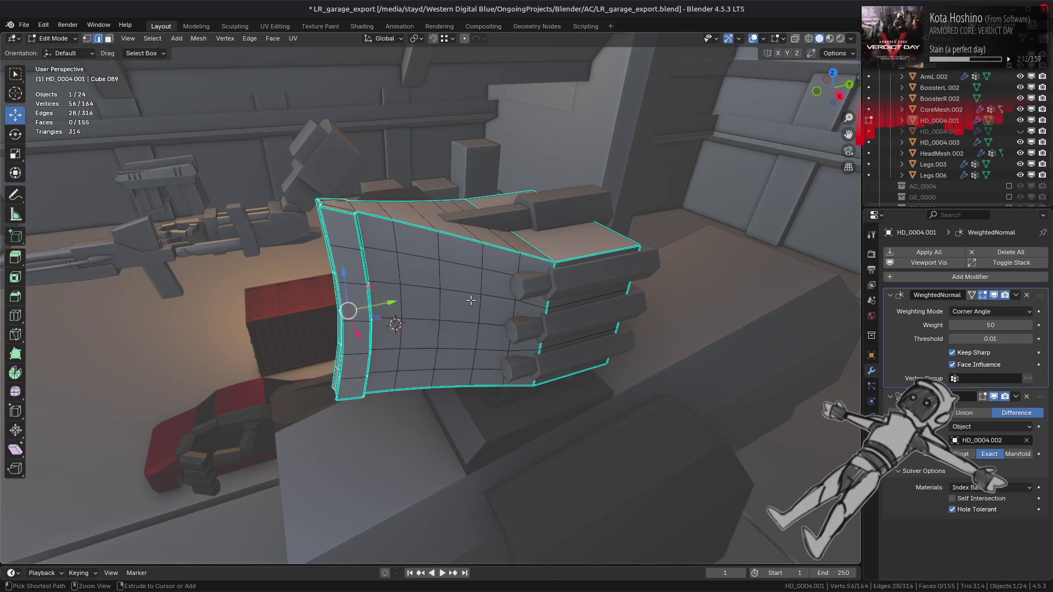
key("Tab")
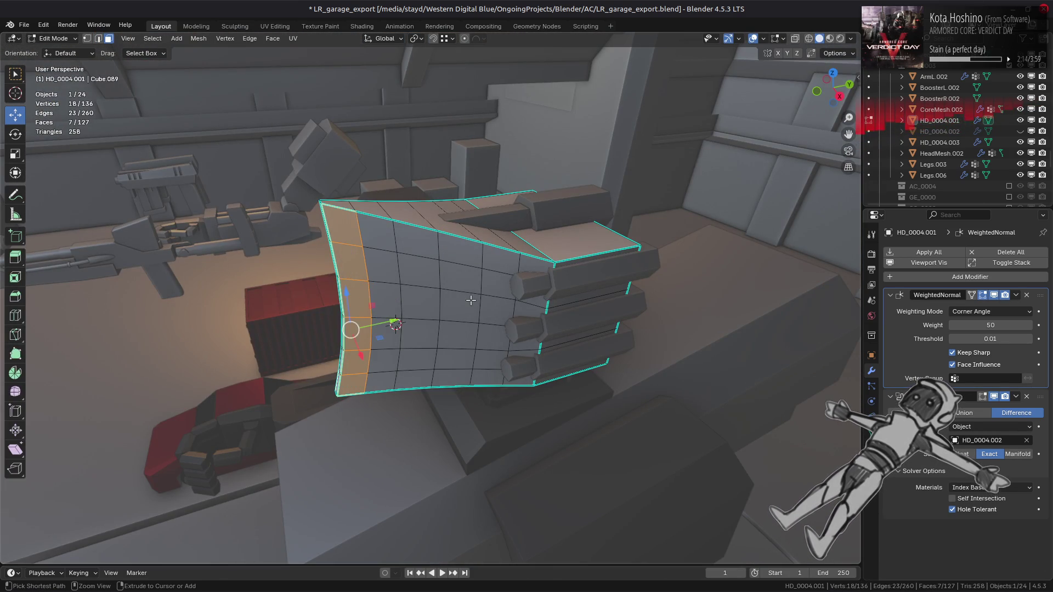
key("alt+a")
mouse_move(478, 305)
middle_mouse_down()
mouse_move(500, 294)
mouse_move(459, 299)
middle_mouse_up()
key("Tab")
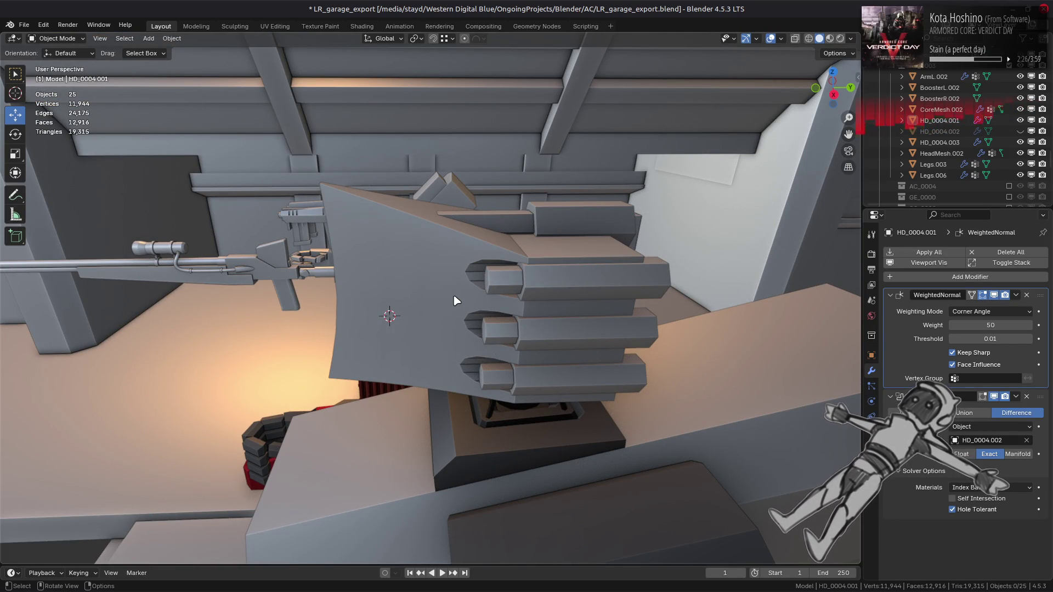
mouse_move(454, 301)
middle_mouse_down()
mouse_move(472, 278)
mouse_move(503, 273)
mouse_move(447, 263)
middle_mouse_up()
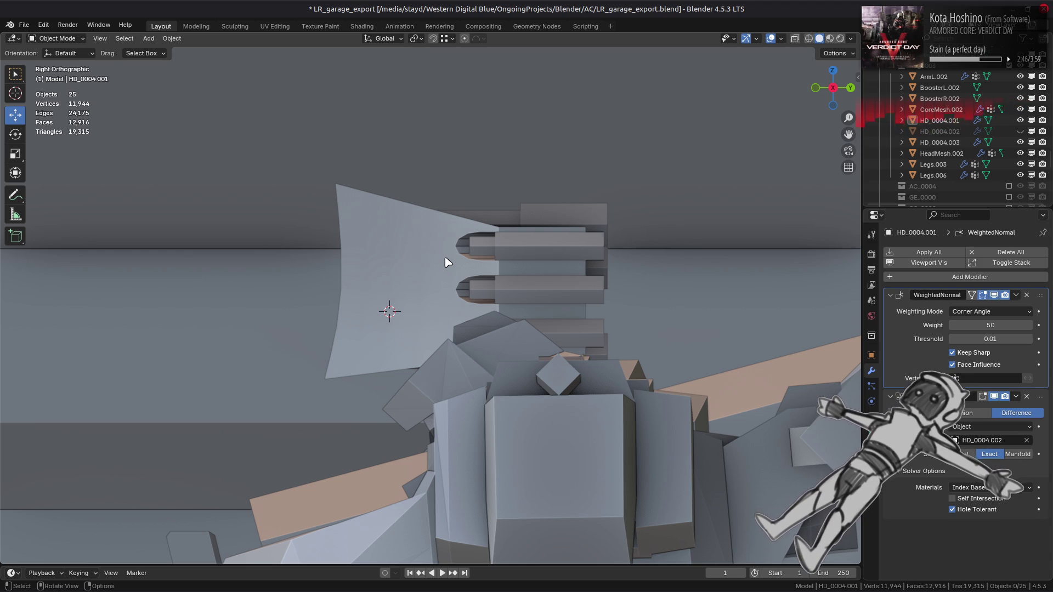
mouse_move(447, 262)
middle_mouse_down()
mouse_move(418, 294)
mouse_move(547, 290)
mouse_move(434, 296)
middle_mouse_up()
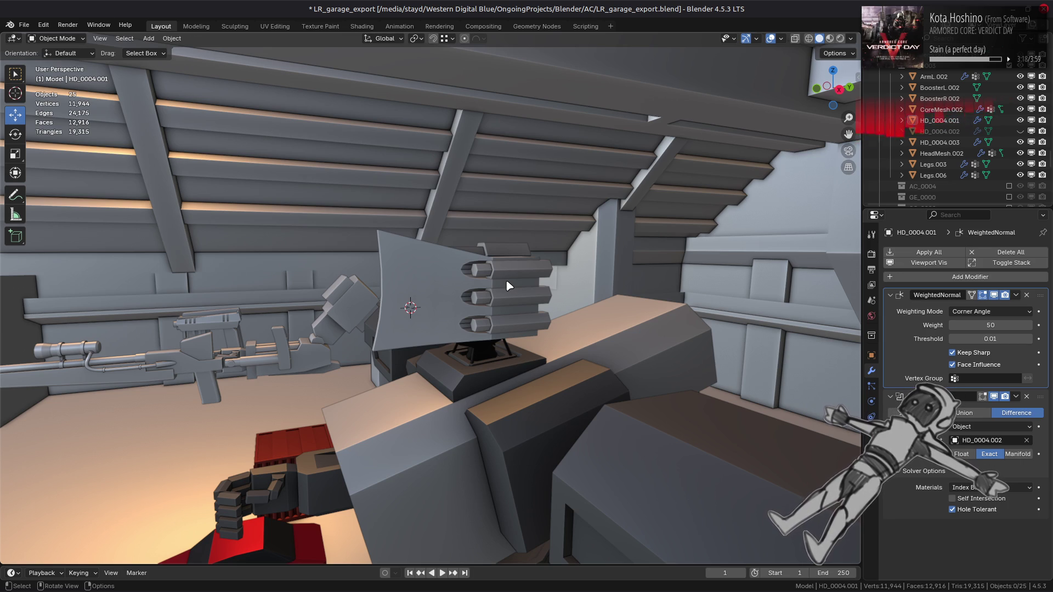
scroll(509, 285, "up", 2)
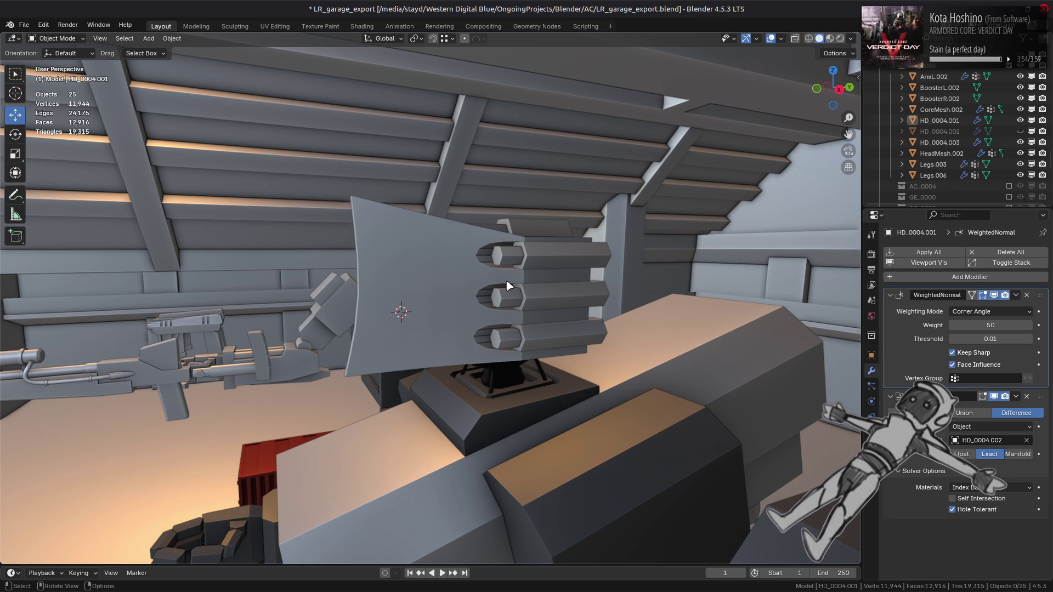
Step: Check the plate and hexagonal launcher from several angles, then save LR_garage_export.blend
mouse_move(588, 591)
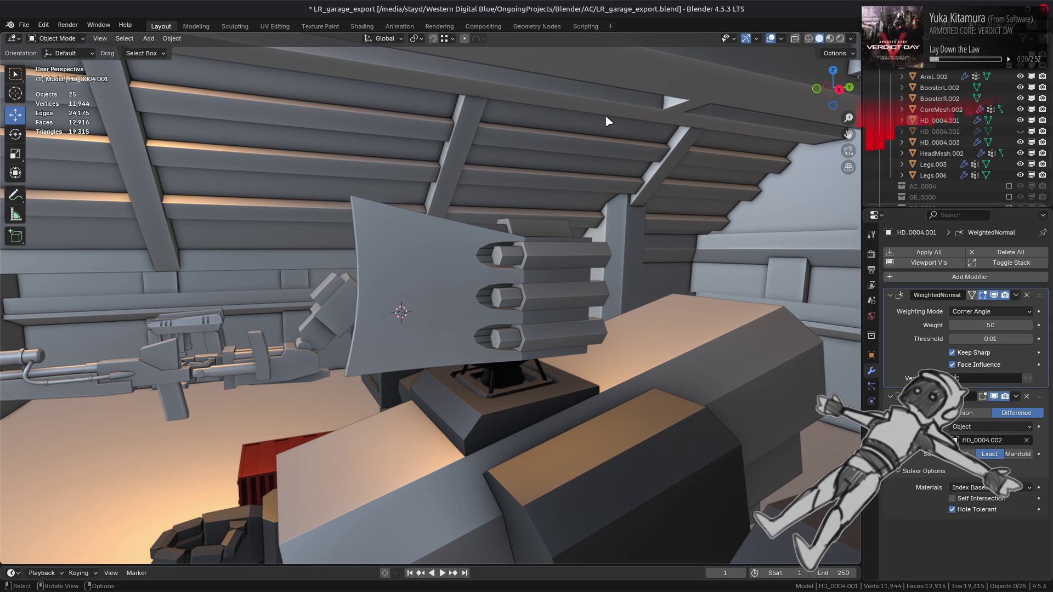
scroll(631, 188, "up", 3)
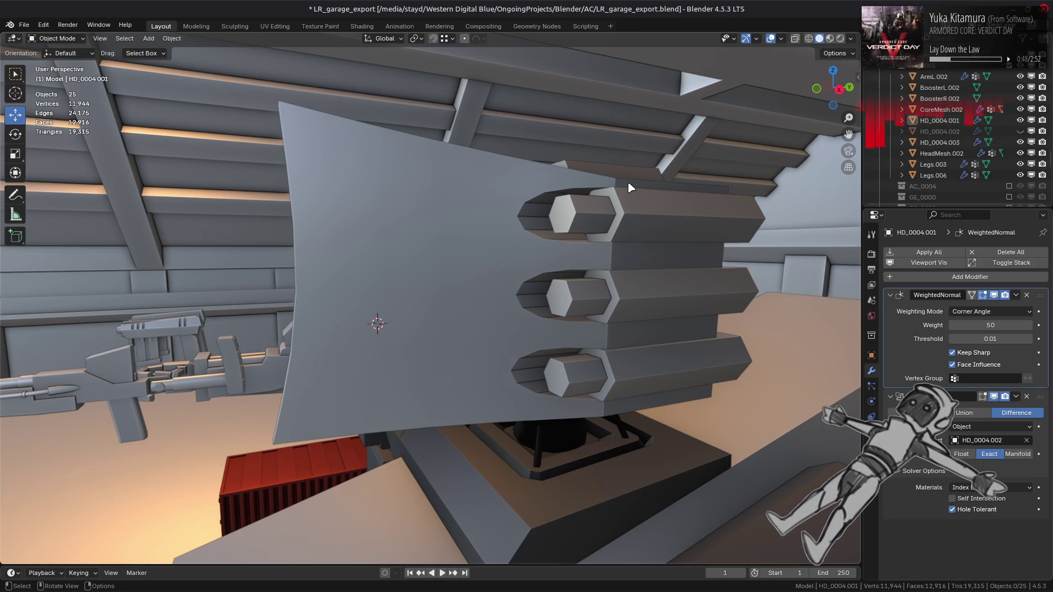
middle_click_drag(631, 188, 588, 212)
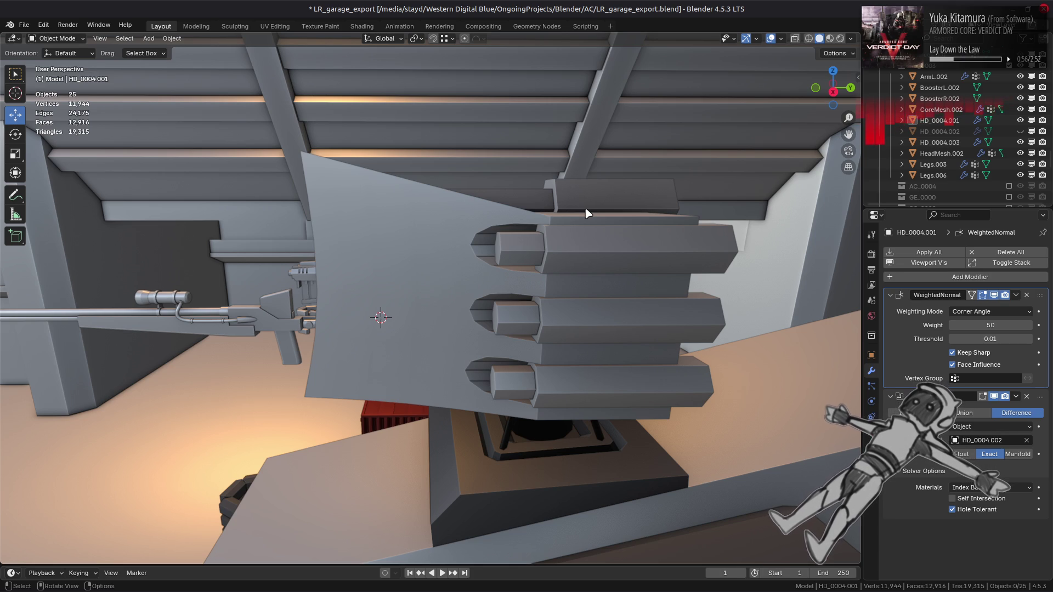
mouse_move(588, 212)
middle_mouse_down()
mouse_move(458, 211)
mouse_move(412, 226)
mouse_move(402, 217)
middle_mouse_up()
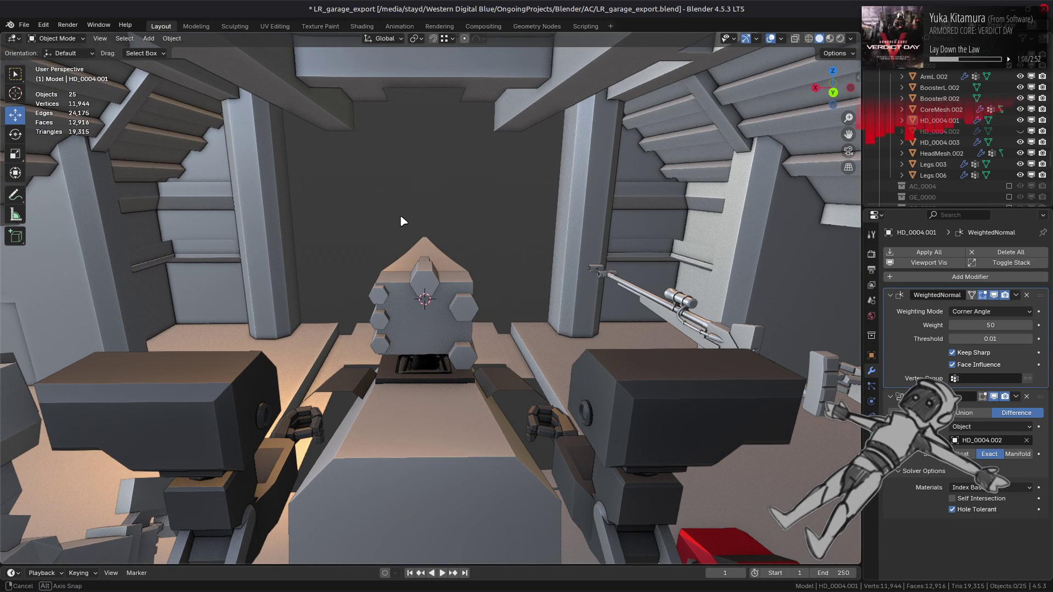
mouse_move(401, 221)
middle_mouse_down()
mouse_move(576, 220)
mouse_move(534, 251)
mouse_move(542, 318)
middle_mouse_up()
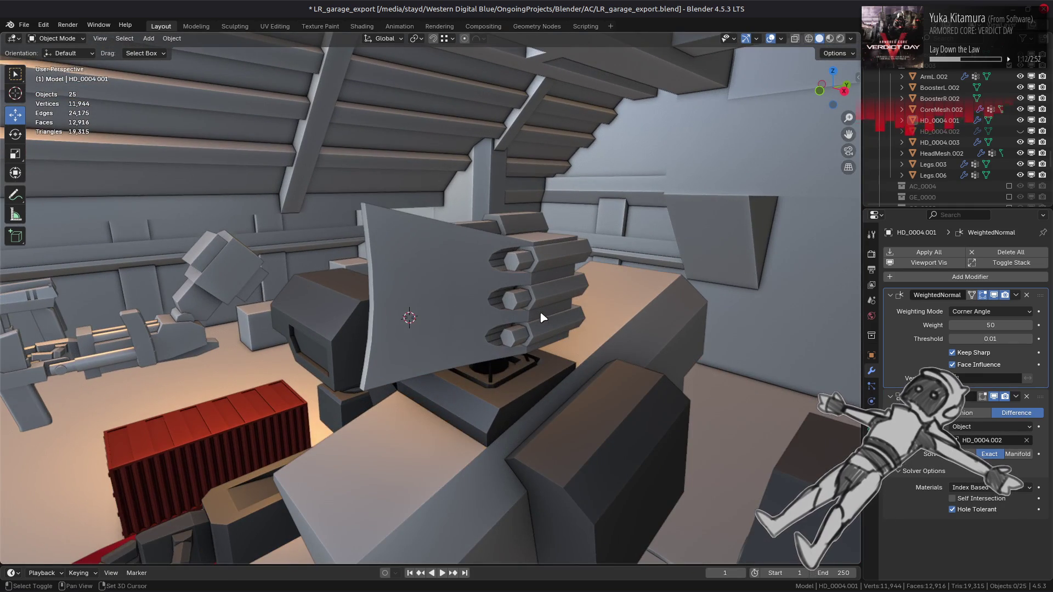
scroll(540, 319, "up", 5)
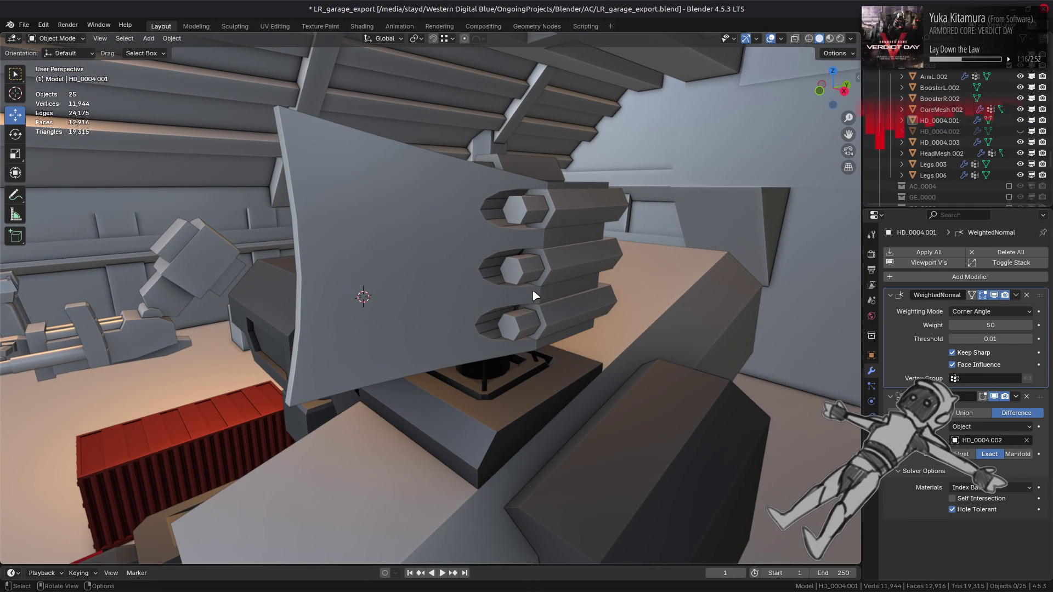
key("ctrl+s")
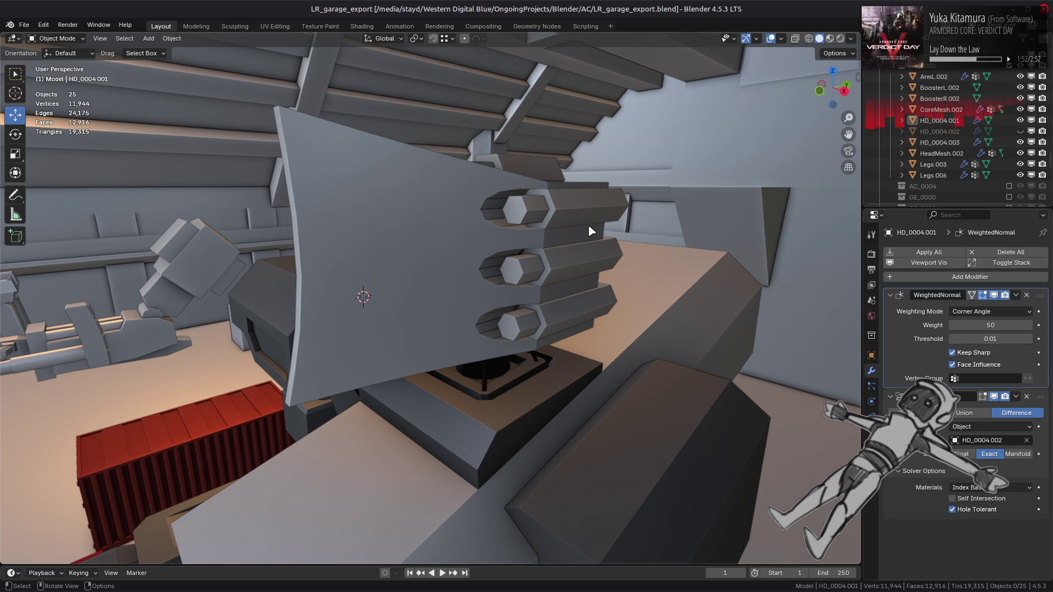
Step: Select HD_0004.003 in the Outliner and save LR_garage_export.blend again
left_click(588, 225)
key("ctrl+s")
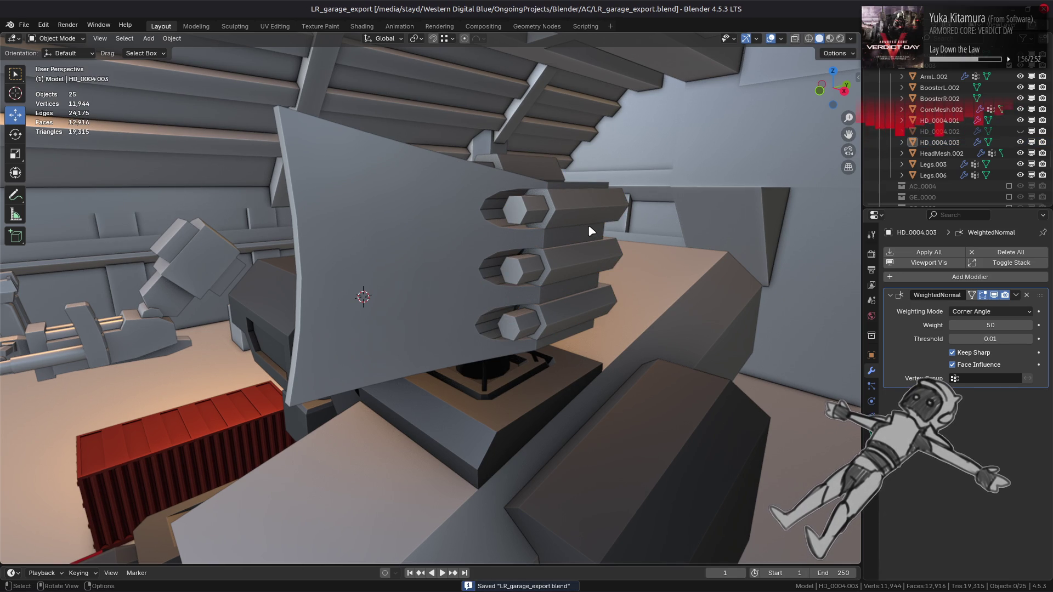
mouse_move(548, 591)
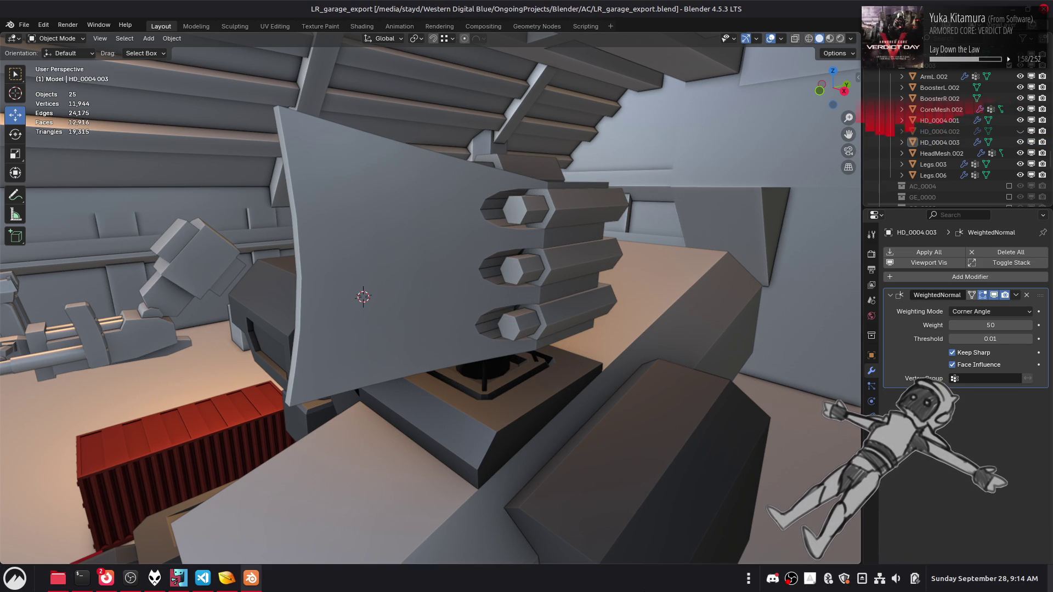